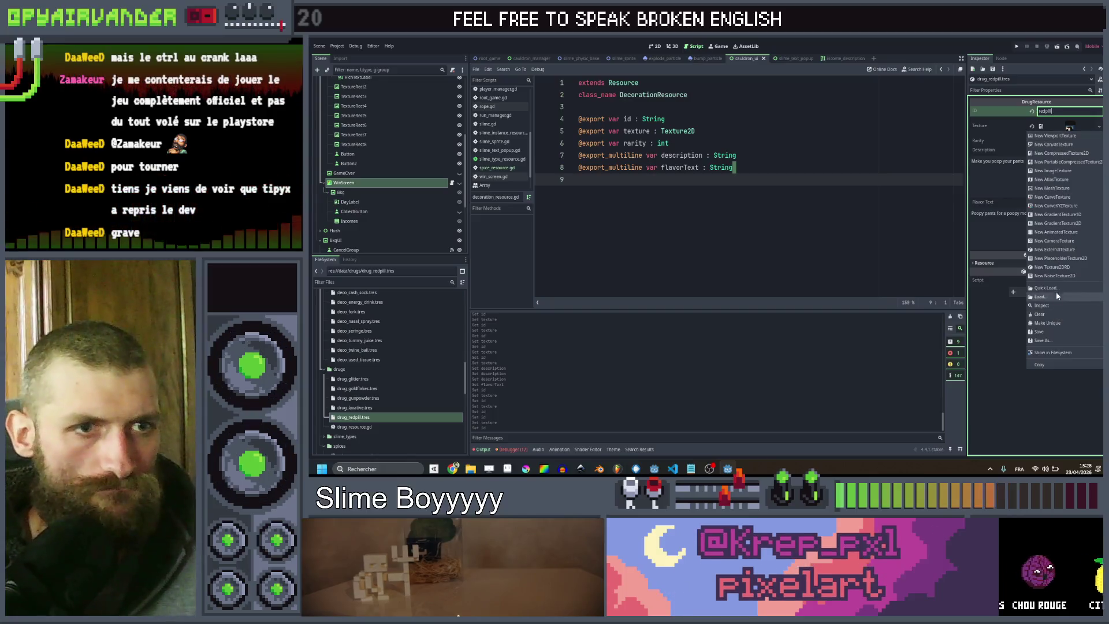
Give the redpill drug its redpill texture, then duplicate the resource as drug_purplepill.tres
type("red")
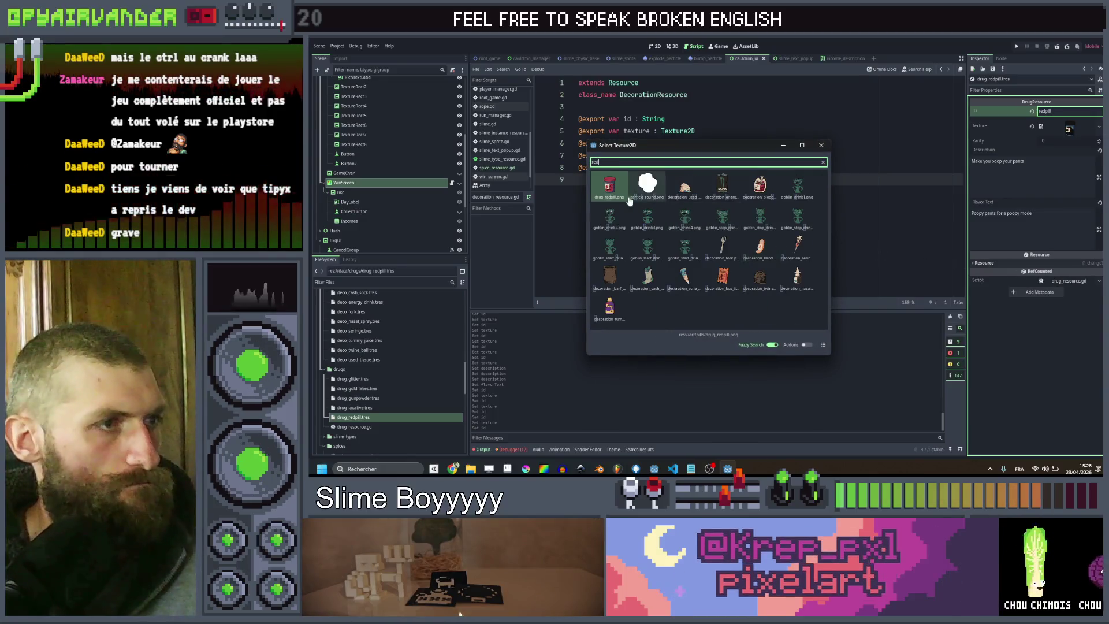
double_click(706, 224)
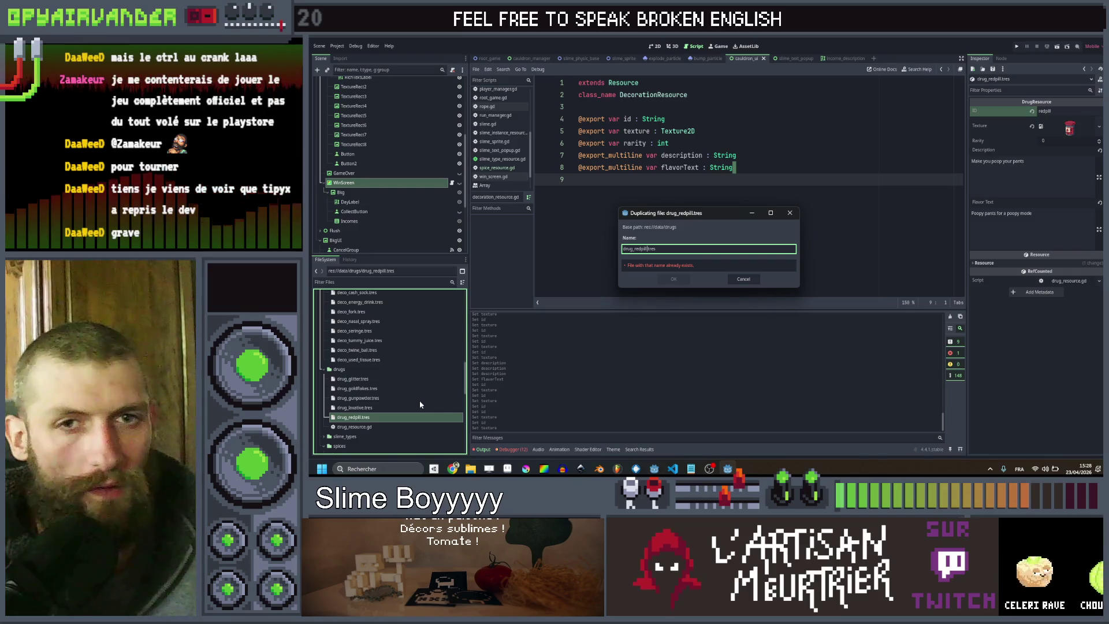
key("BackSpace")
key("BackSpace")
key("BackSpace")
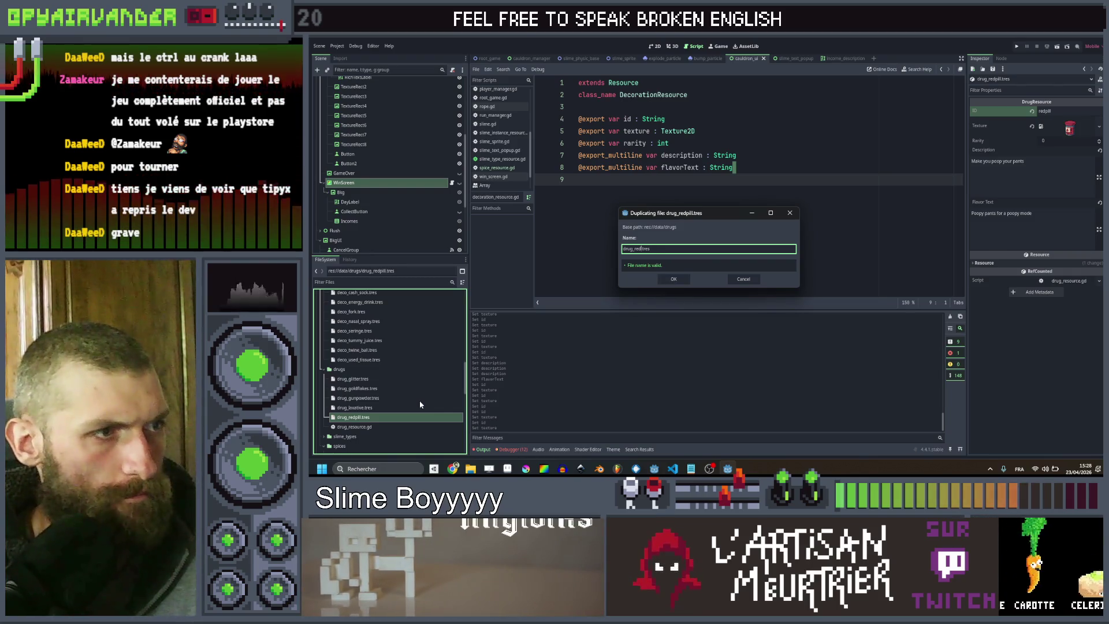
key("BackSpace")
key("BackSpace")
key("BackSpace")
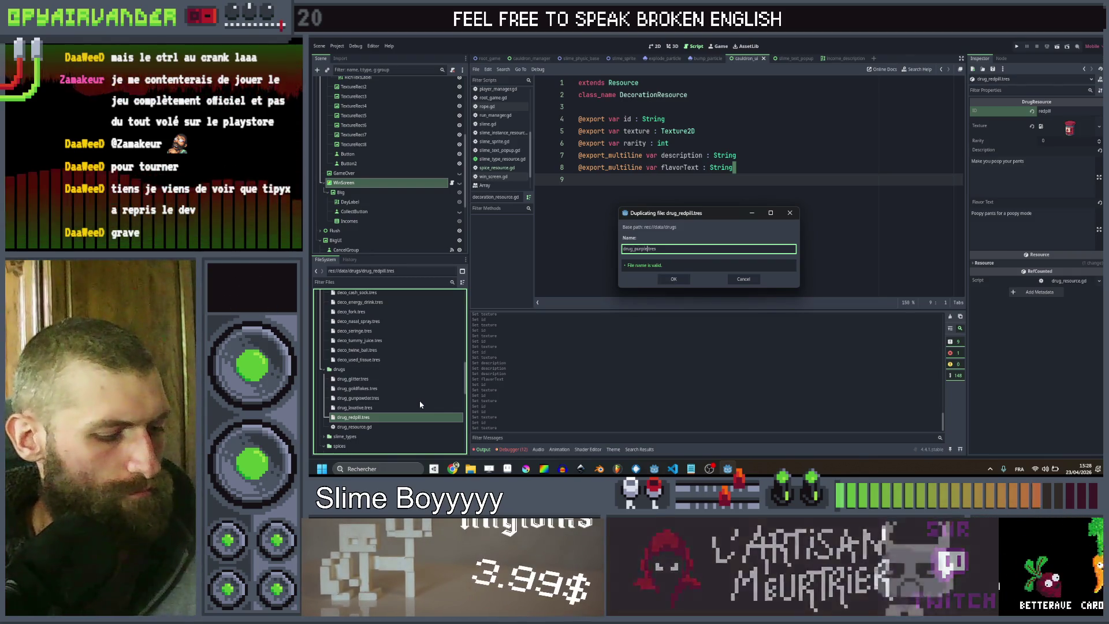
key("Return")
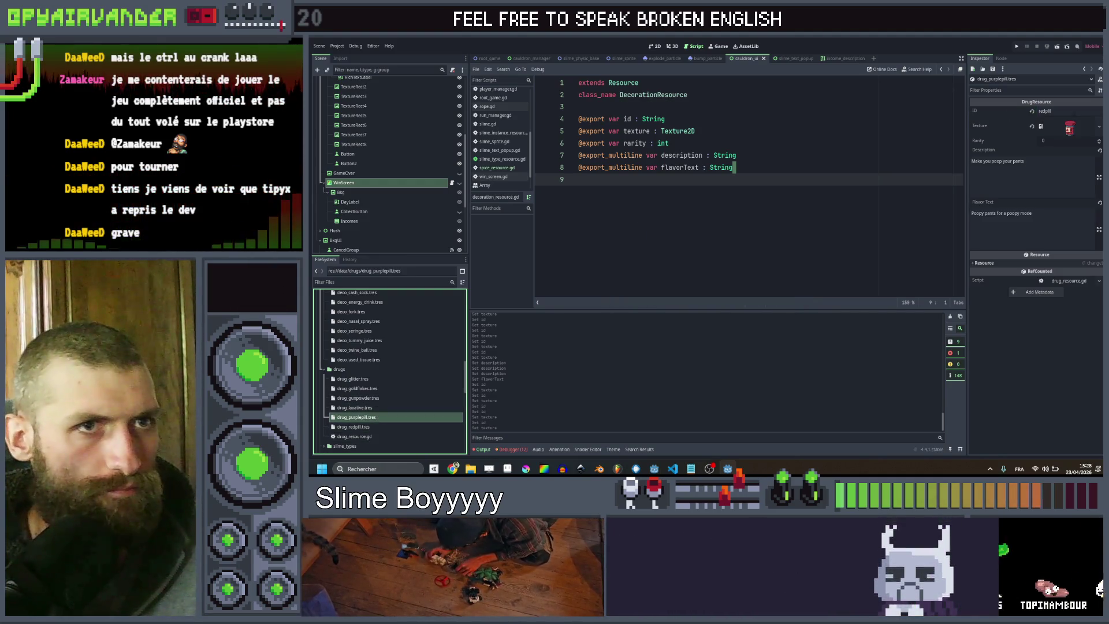
Set the copy's ID to purplepill and Quick Load the purple pill texture
left_click(1069, 111)
type("purplepill")
key("Return")
left_click(1069, 127)
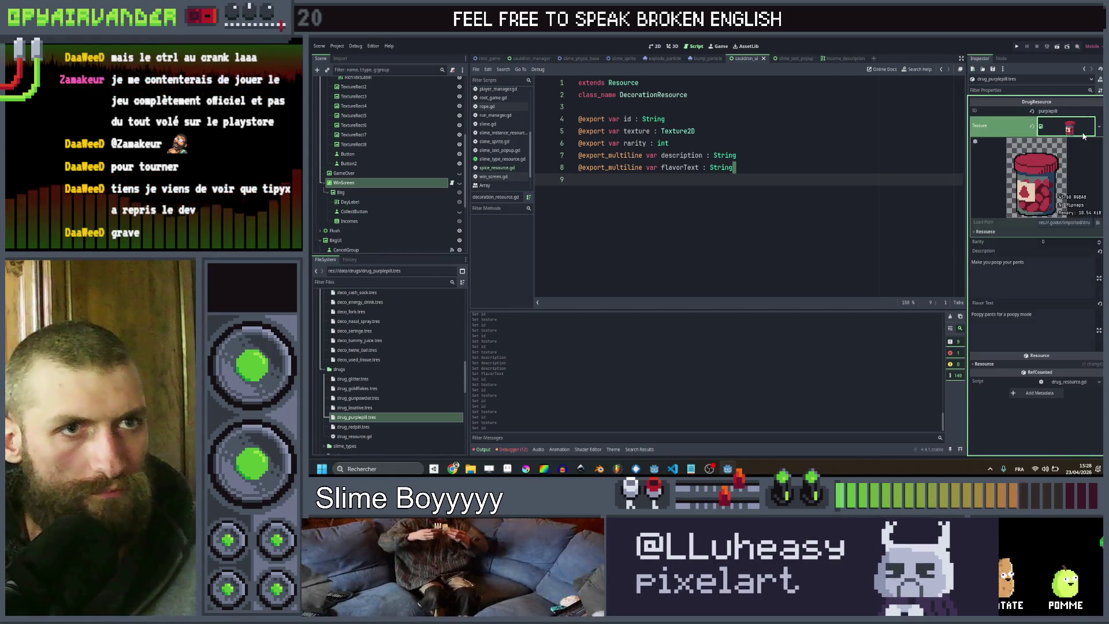
right_click(1083, 134)
left_click(1040, 292)
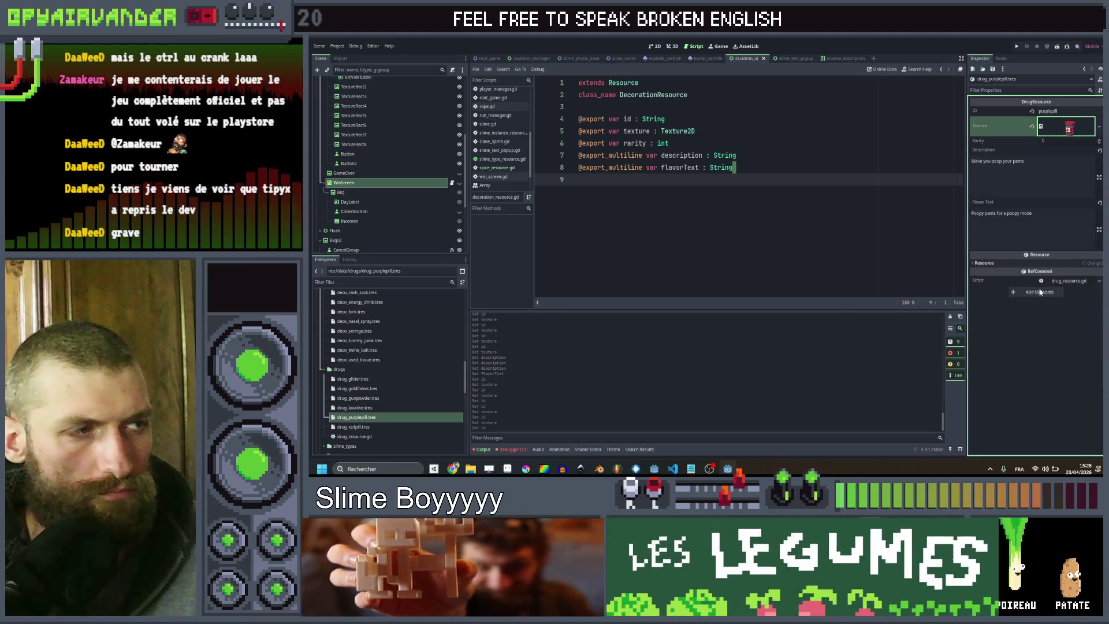
double_click(613, 196)
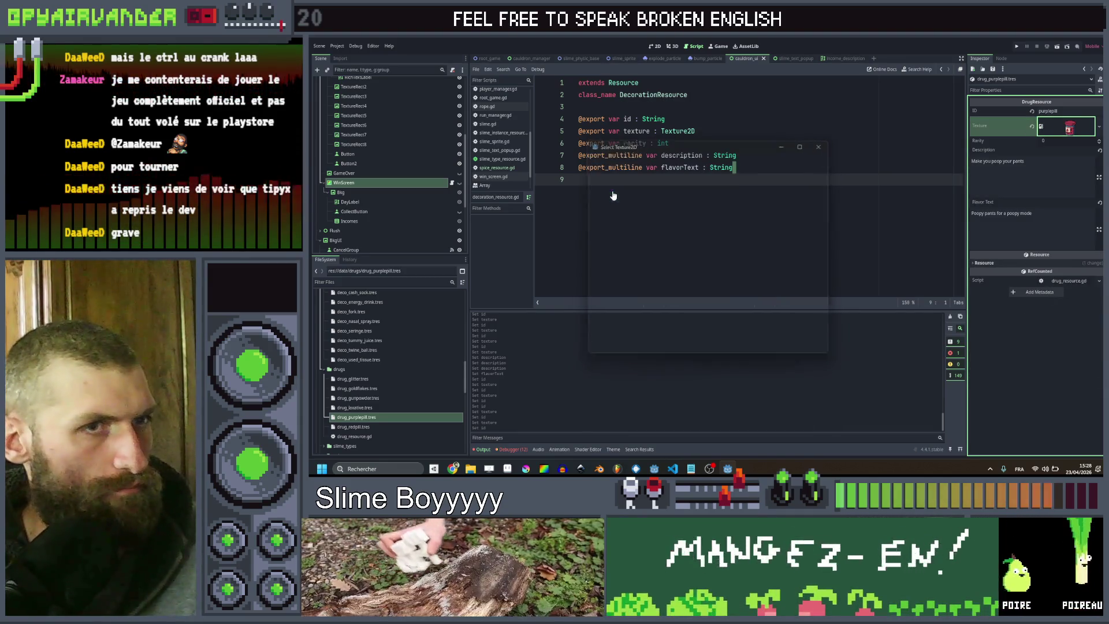
Duplicate drug_purplepill.tres in the drugs folder as drug_beigepill.tres
left_click(376, 415)
key("ctrl+d")
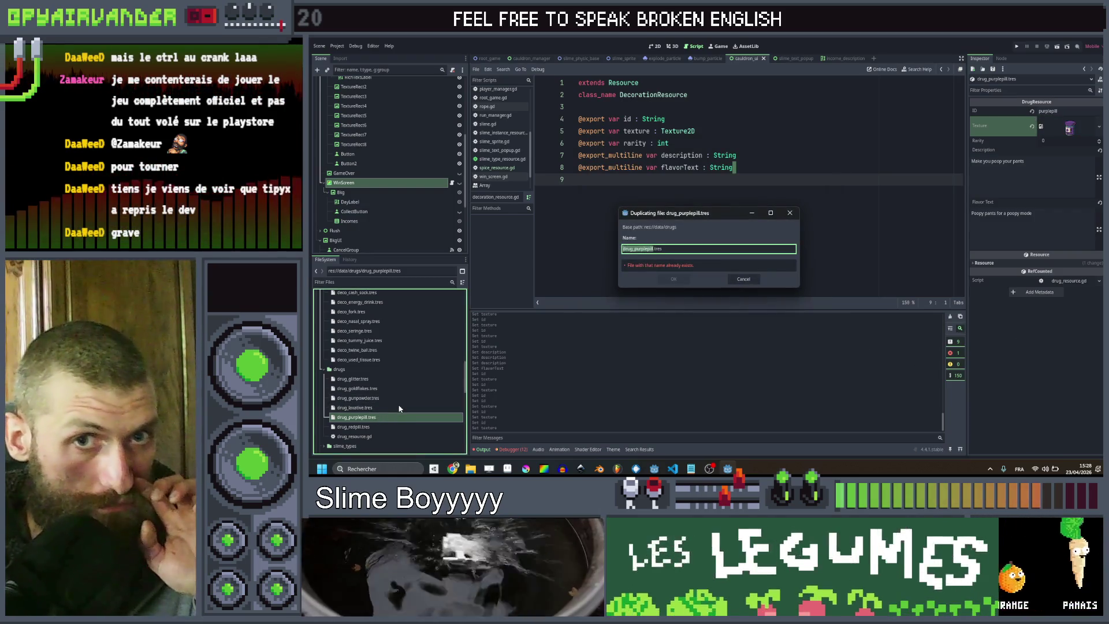
key("Right")
key("BackSpace")
key("BackSpace")
key("BackSpace")
key("BackSpace")
type("be")
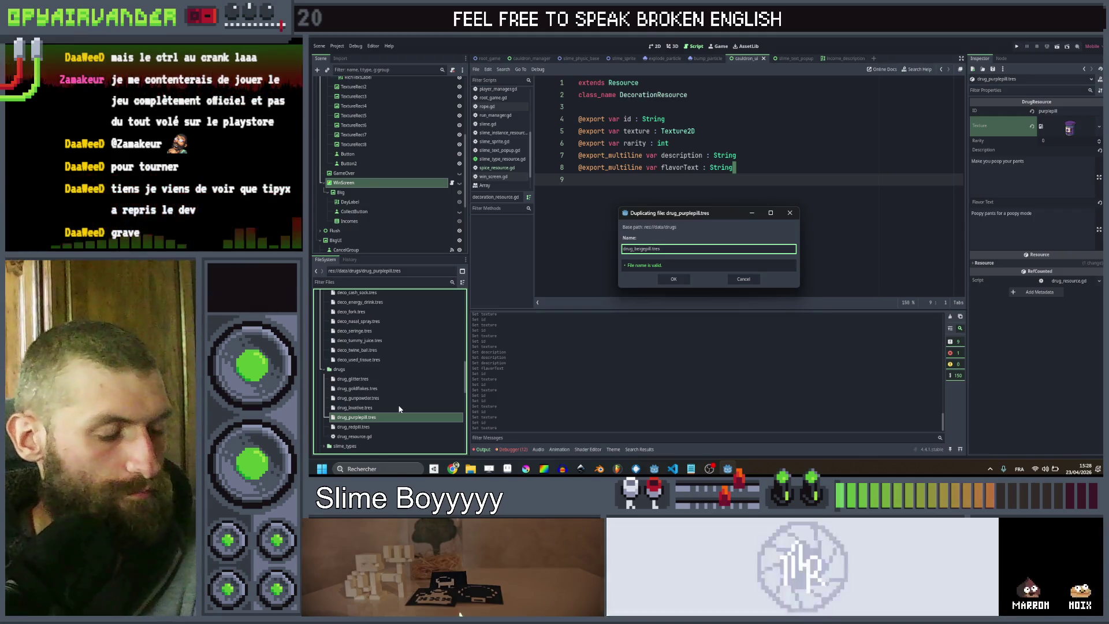
key("Return")
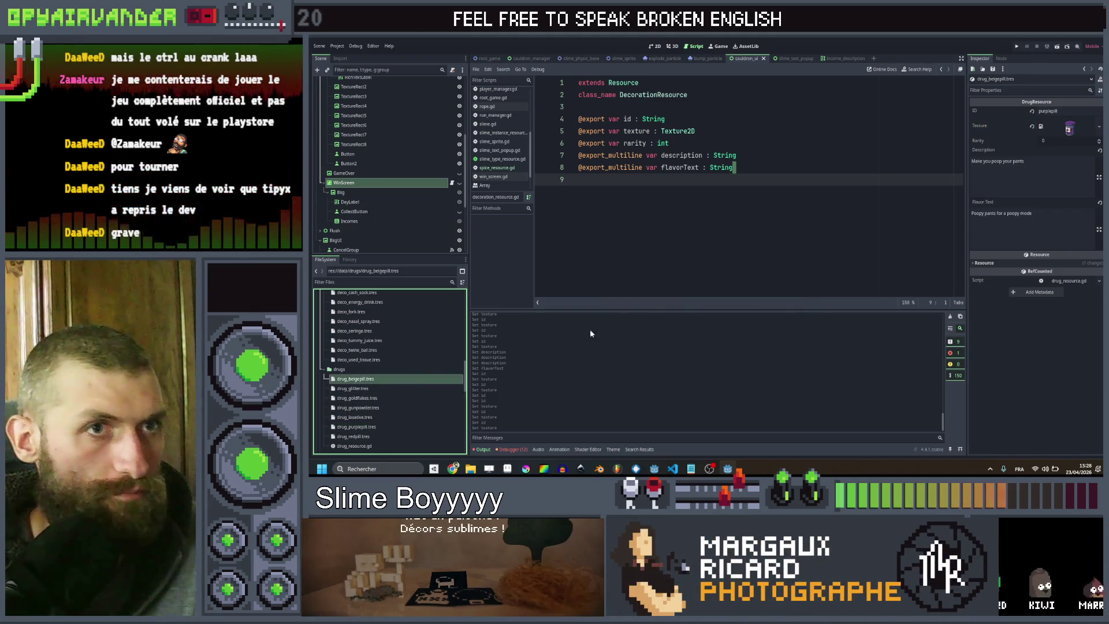
left_click(1068, 111)
Set the ID to beigepill, Quick Load the beige pill texture, and save
type("beigepill")
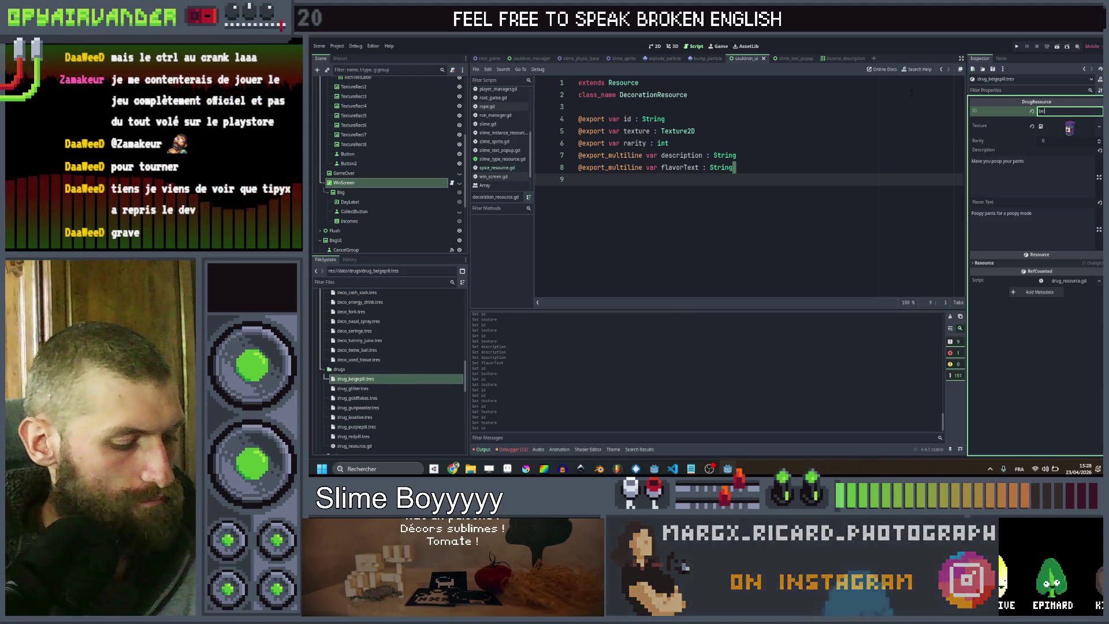
right_click(1079, 127)
left_click(1061, 290)
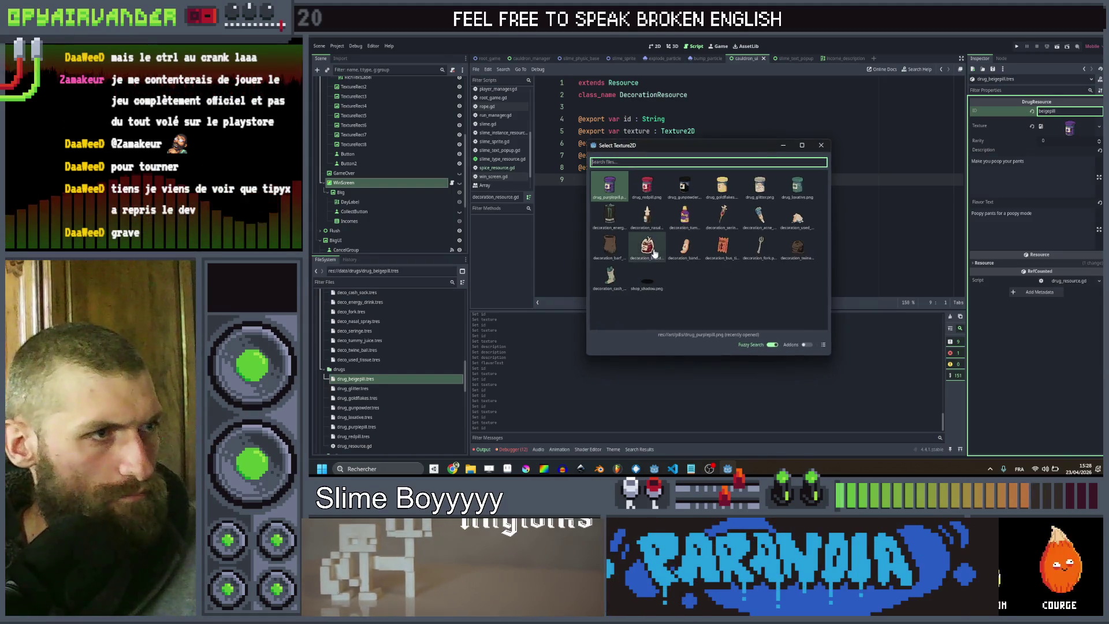
type("beige")
key("Return")
key("ctrl+s")
Duplicate drug_beigepill.tres as drug_bluepill.tres and open the new file
left_click(416, 378)
key("ctrl+d")
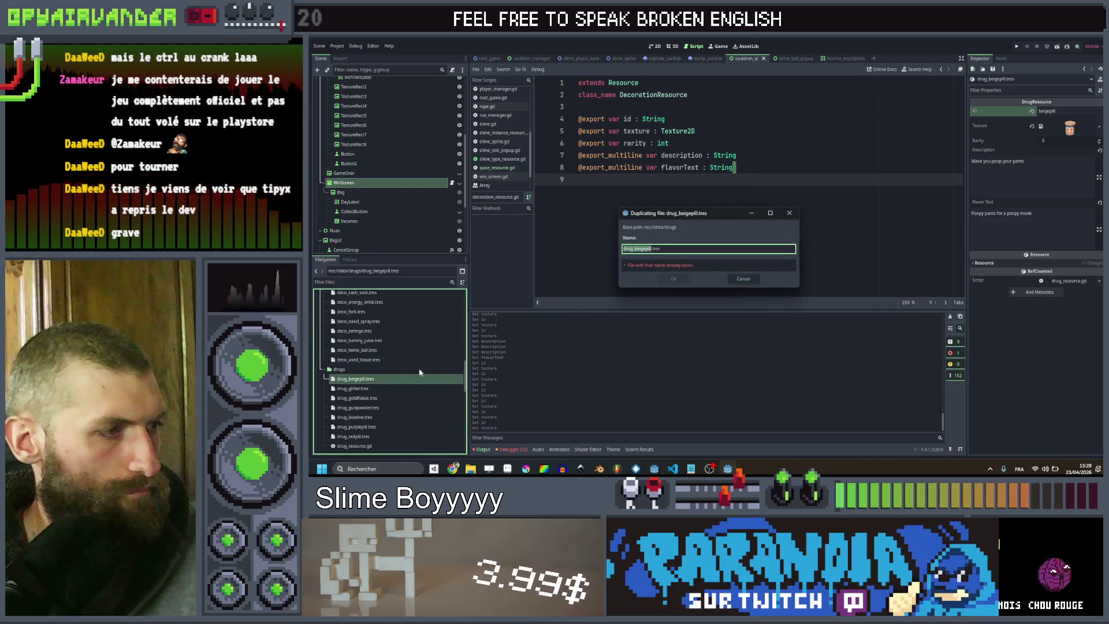
type("drug_bluepill")
key("BackSpace")
key("BackSpace")
key("BackSpace")
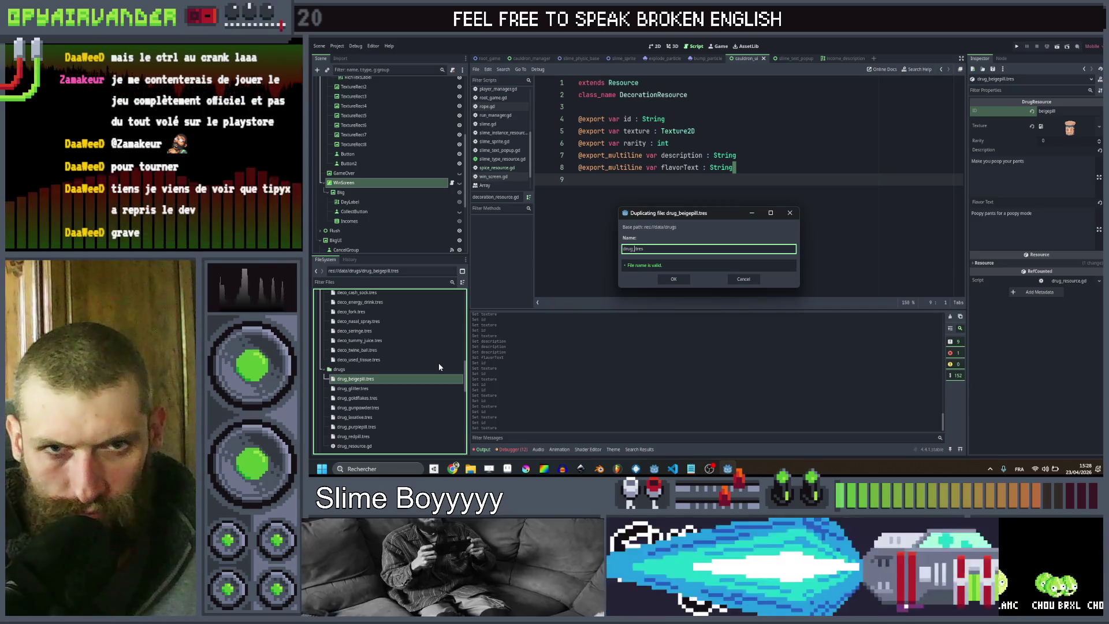
type("bluep")
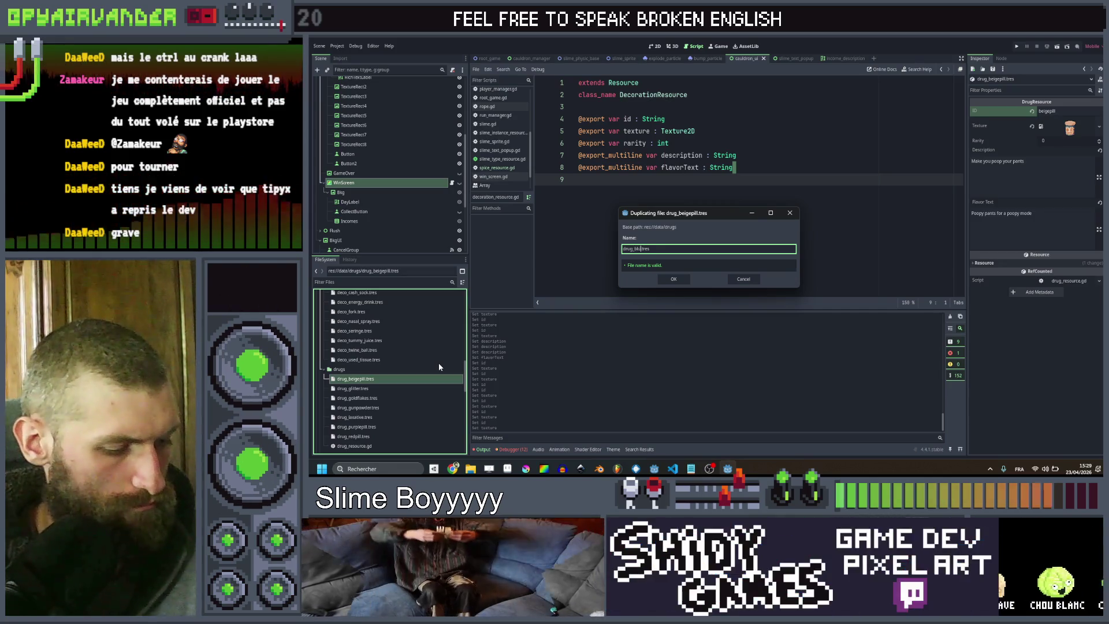
type("ill")
key("Return")
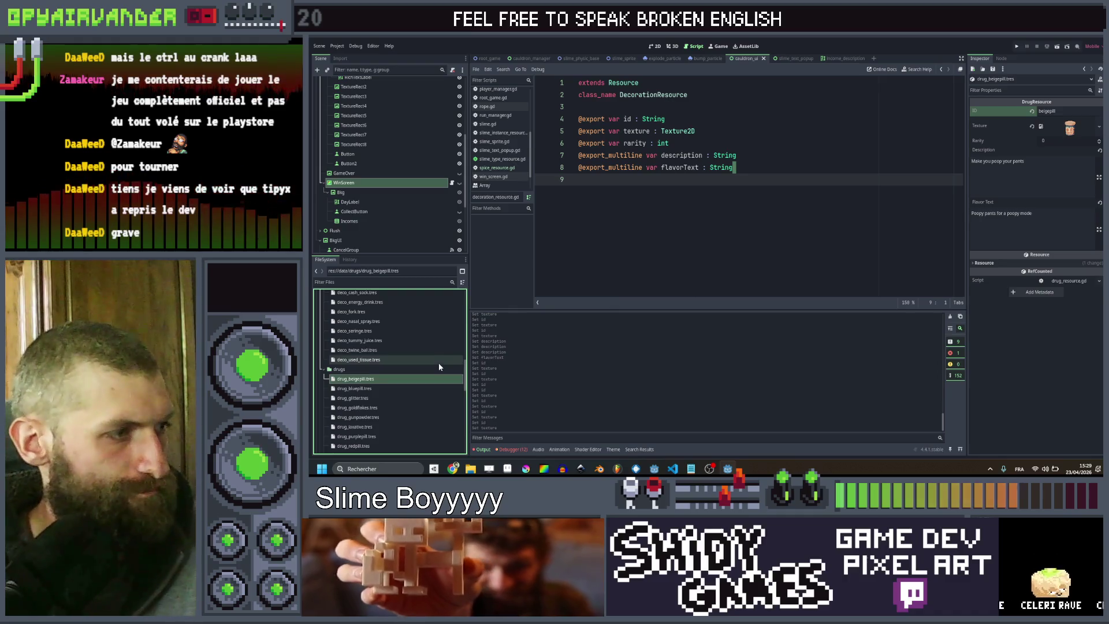
left_click(400, 387)
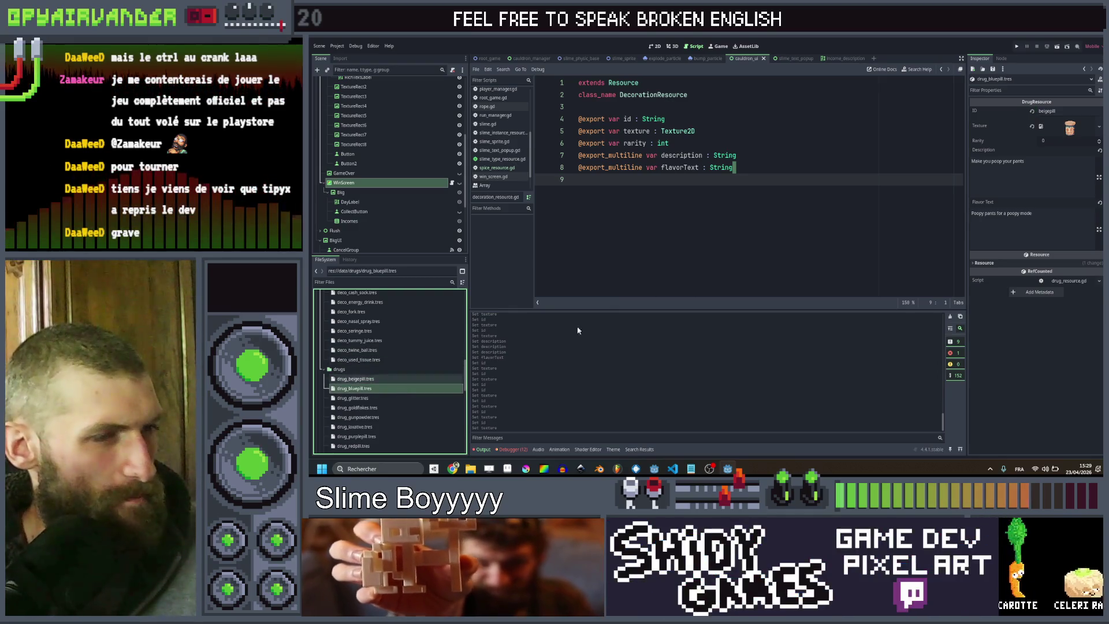
Set the ID to bluepill and Quick Load the blue pill texture
left_click(1069, 110)
type("bluep")
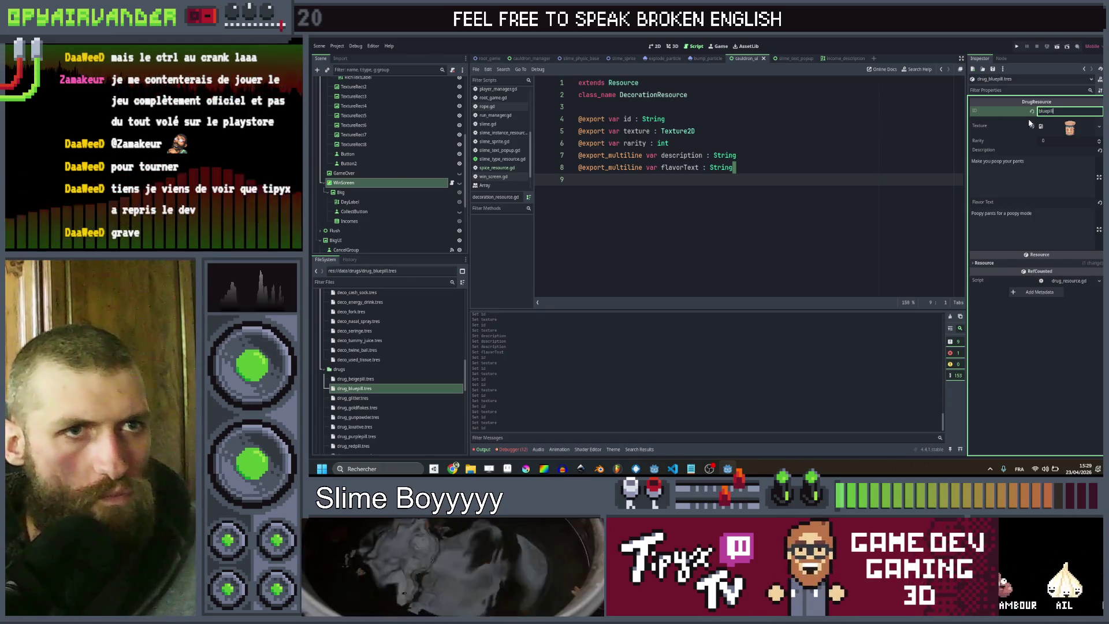
right_click(1067, 128)
left_click(1046, 284)
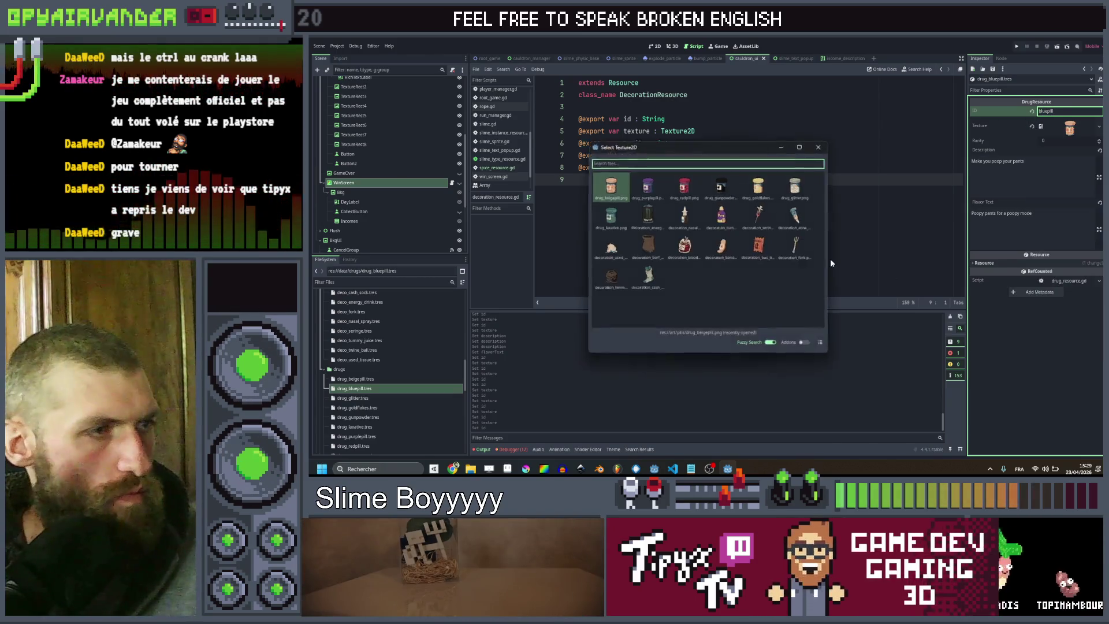
type("blue")
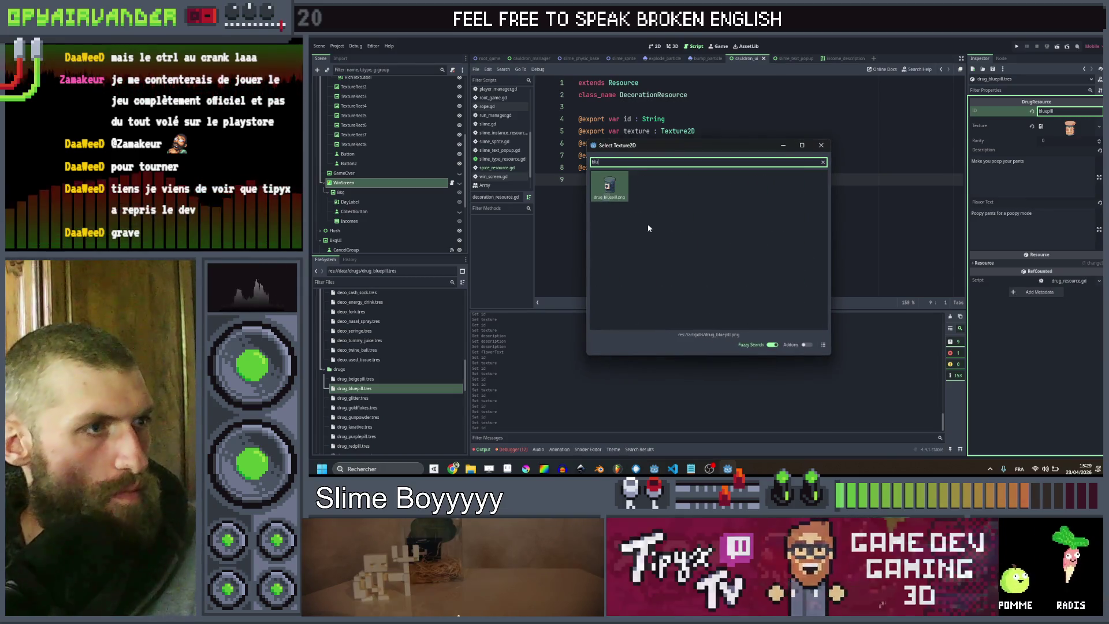
key("Return")
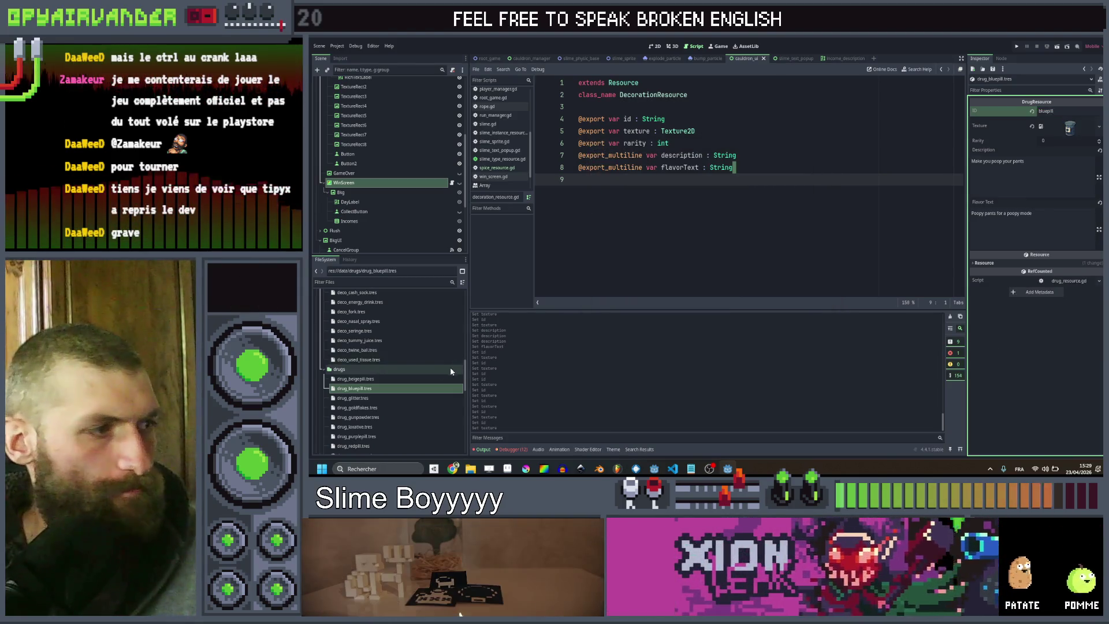
Duplicate drug_bluepill.tres as drug_vitamin.tres and open the new file
left_click(392, 389)
key("ctrl+d")
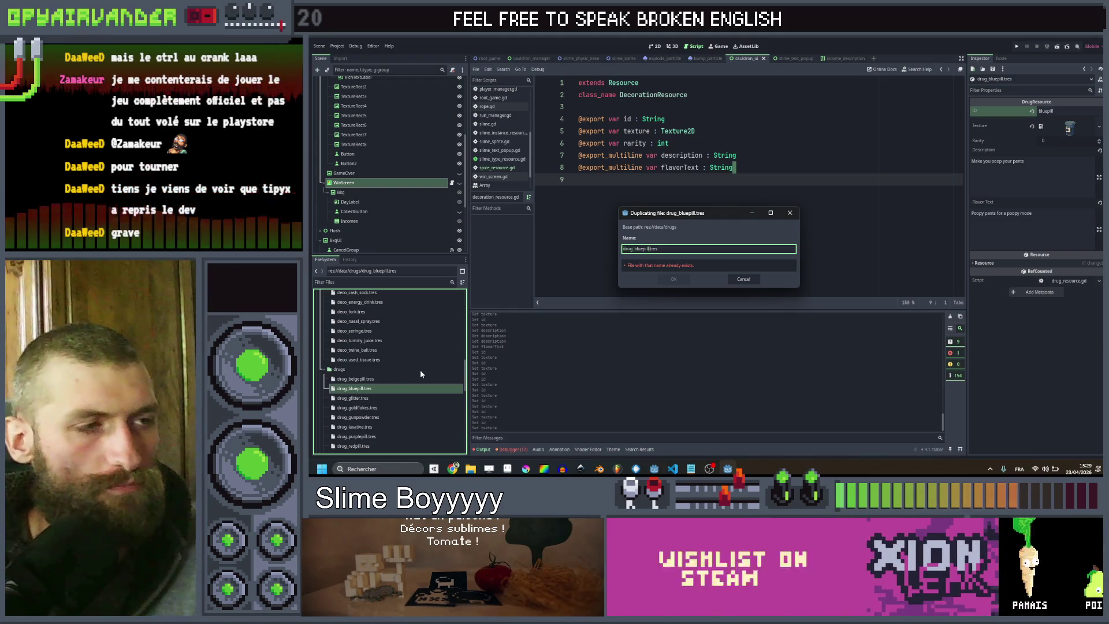
key("BackSpace")
key("BackSpace")
key("BackSpace")
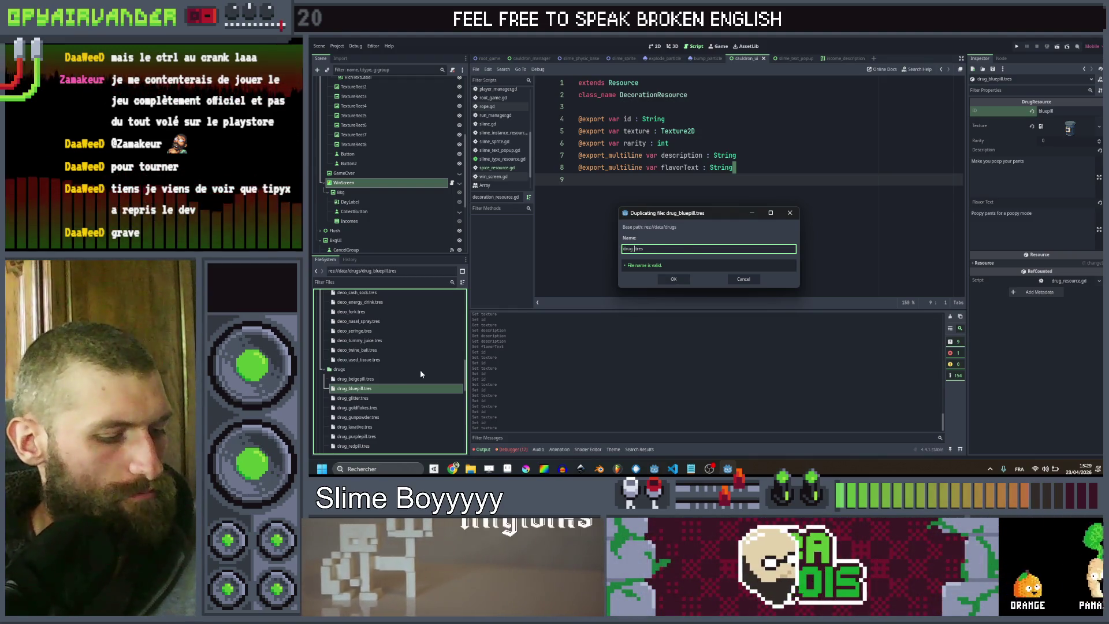
type("vitamin")
key("Return")
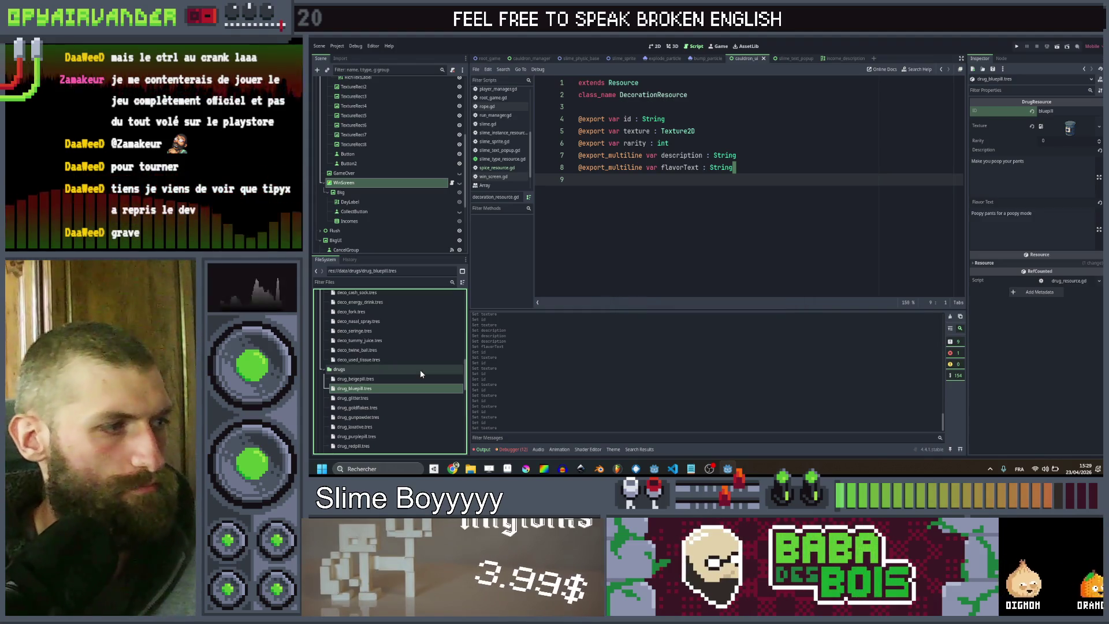
scroll(388, 389, "down", 1)
left_click(363, 444)
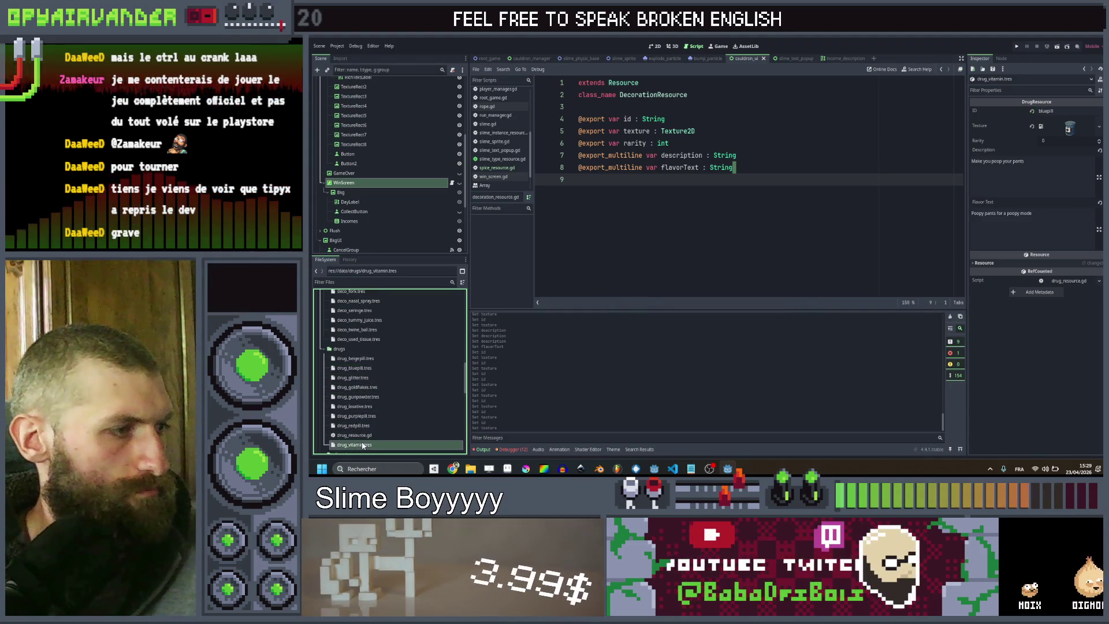
Change the ID to vitamin and Quick Load drug_vitamin.png as the texture
left_click(1057, 111)
type("itamin")
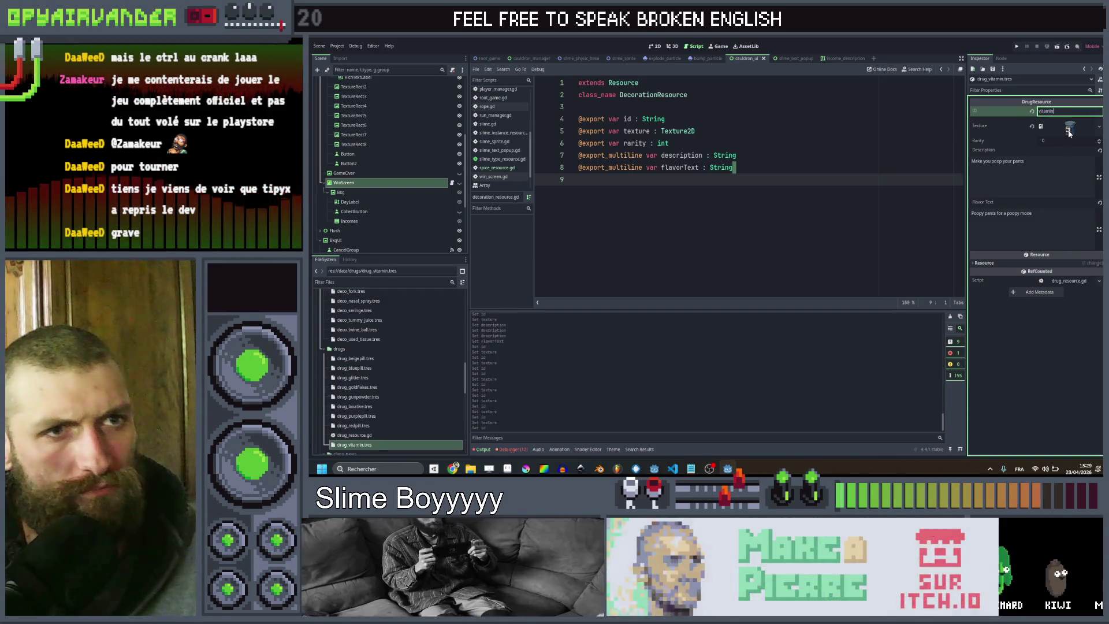
left_click(1068, 127)
left_click(1046, 287)
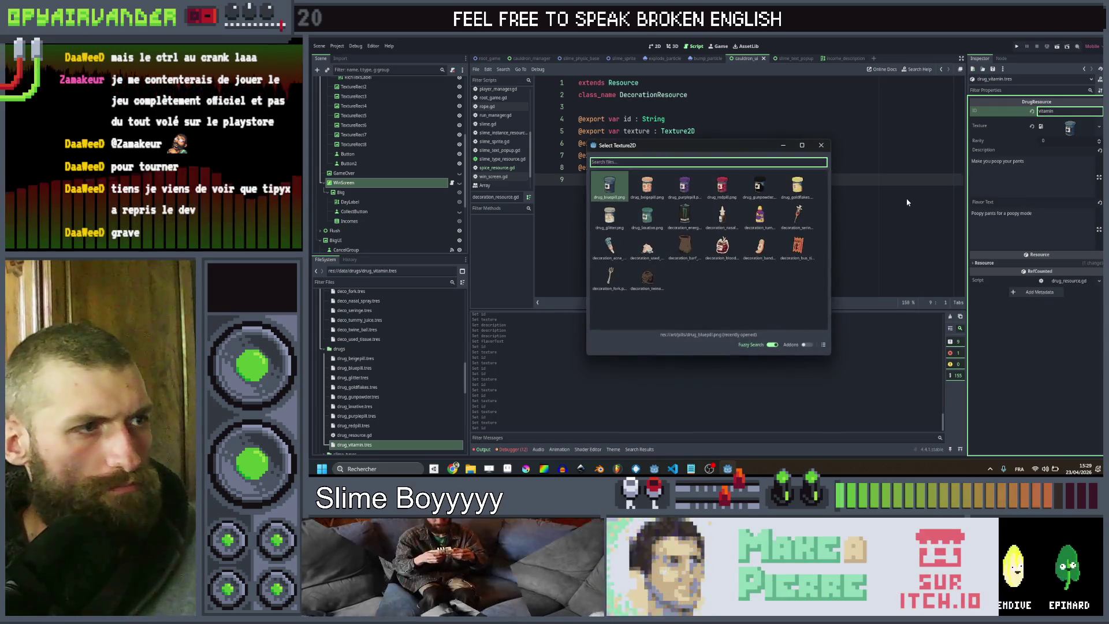
type("vitam")
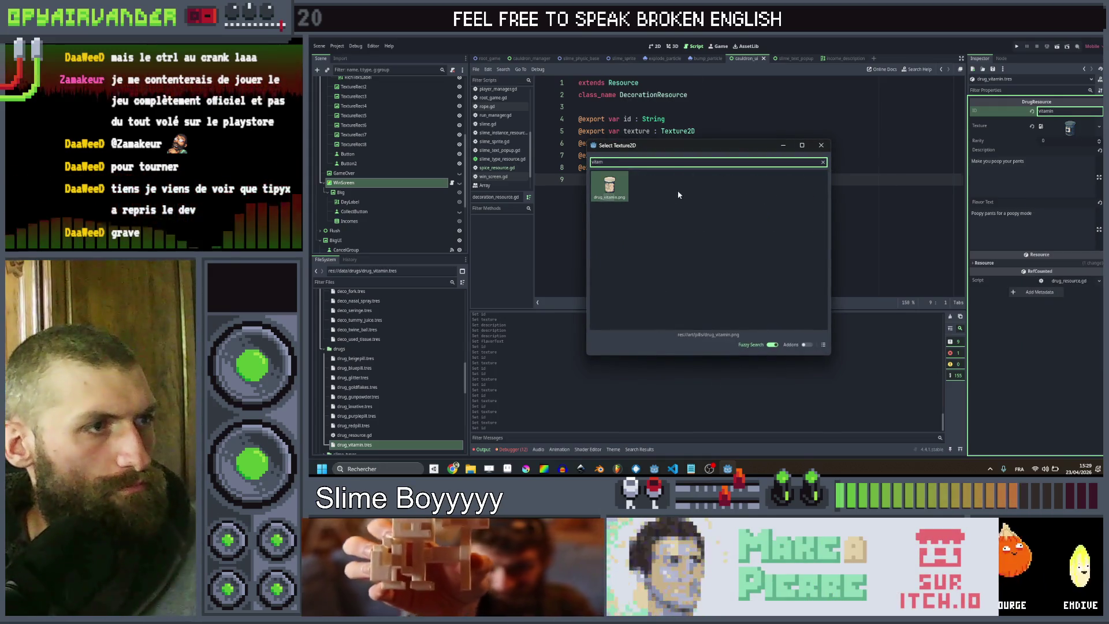
double_click(609, 188)
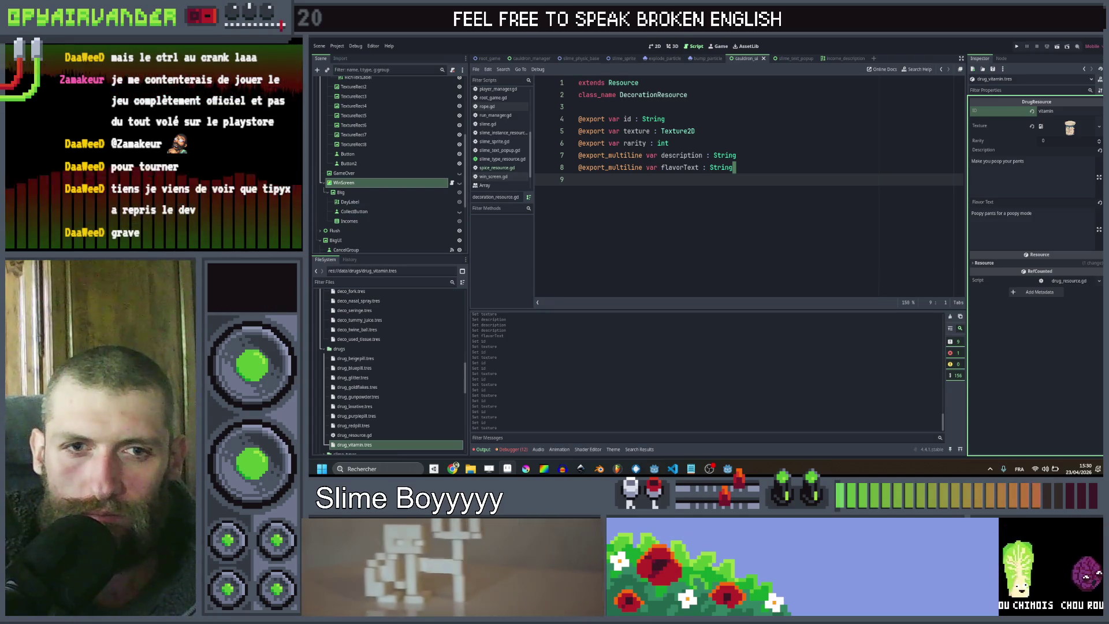
mouse_move(1108, 174)
left_mouse_down()
mouse_move(1108, 243)
mouse_move(1010, 258)
mouse_move(654, 92)
mouse_move(1108, 116)
left_mouse_up()
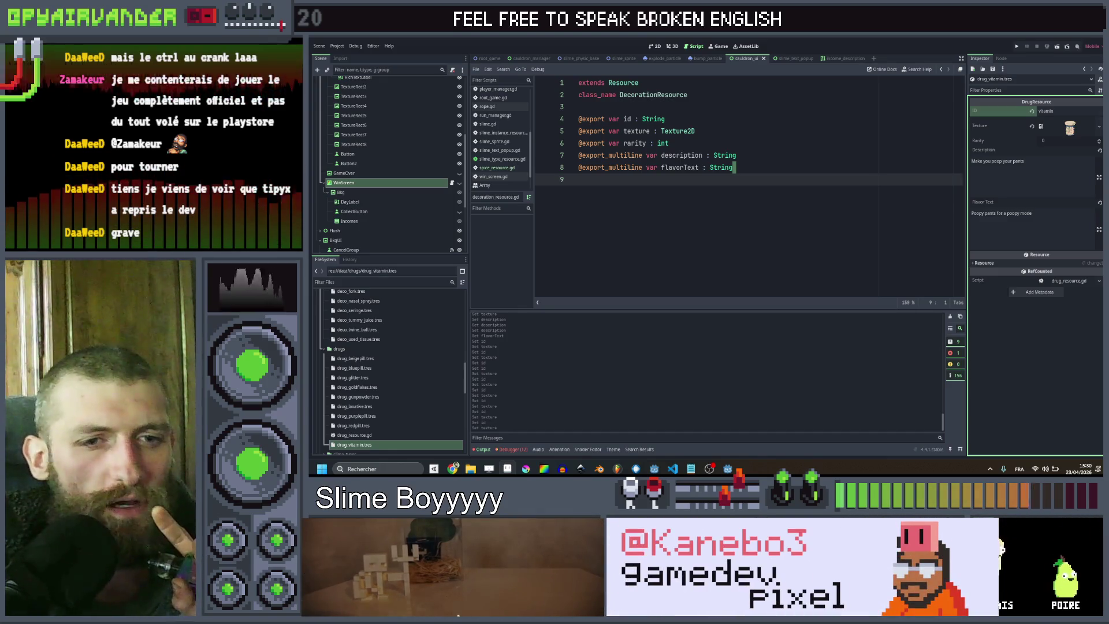
key("alt+Tab")
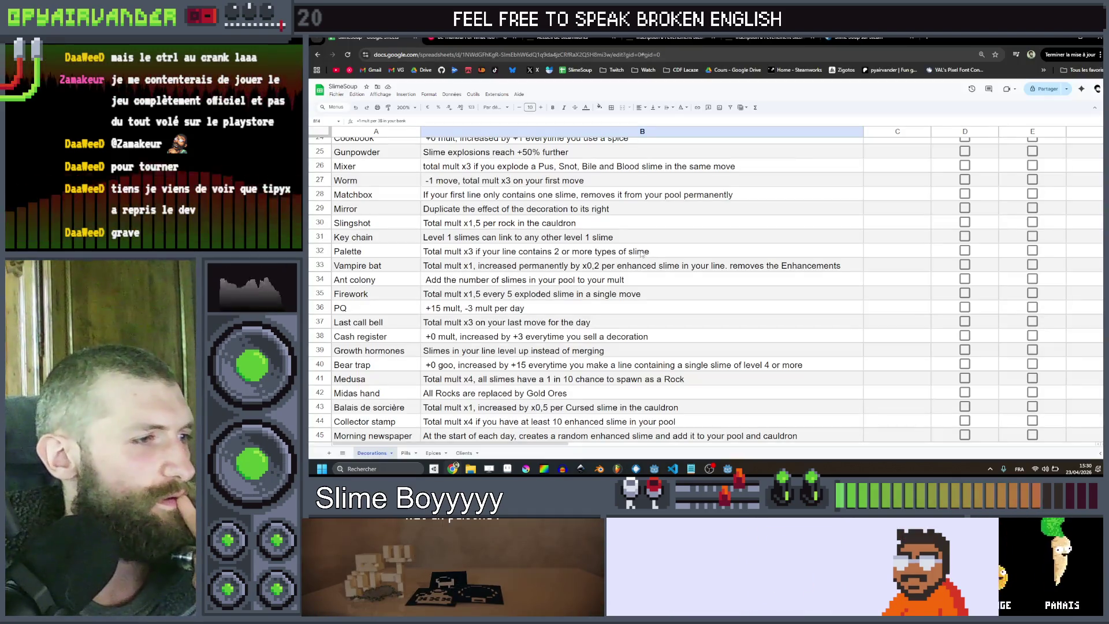
Search the sheet for 'rero' to locate the Shaker decoration entry
left_click(682, 228)
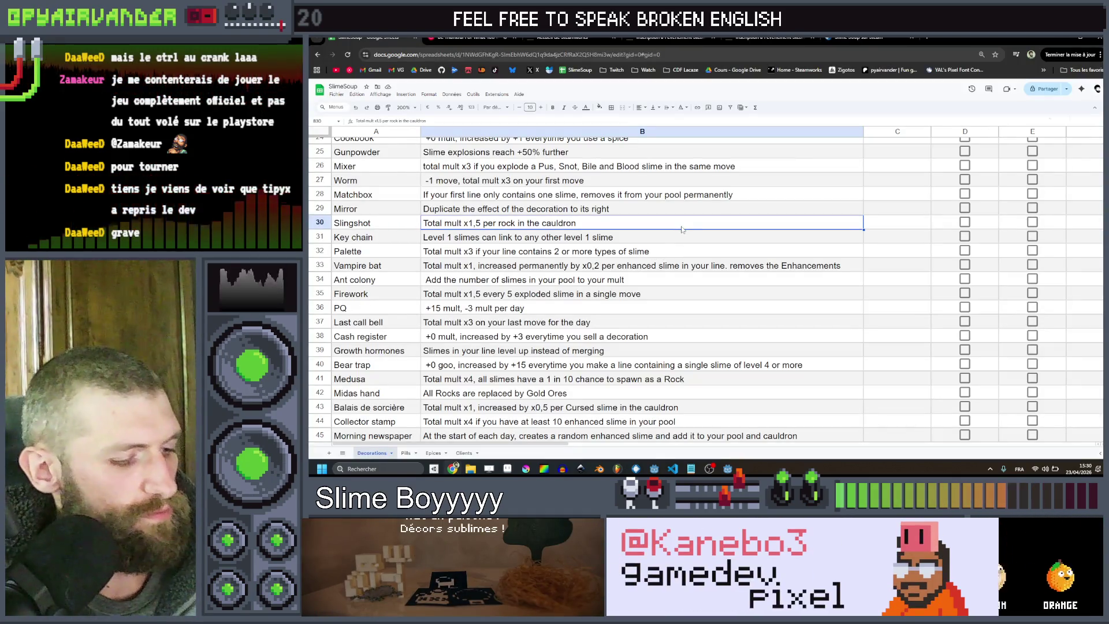
key("ctrl+f")
type("rero")
scroll(682, 230, "down", 5)
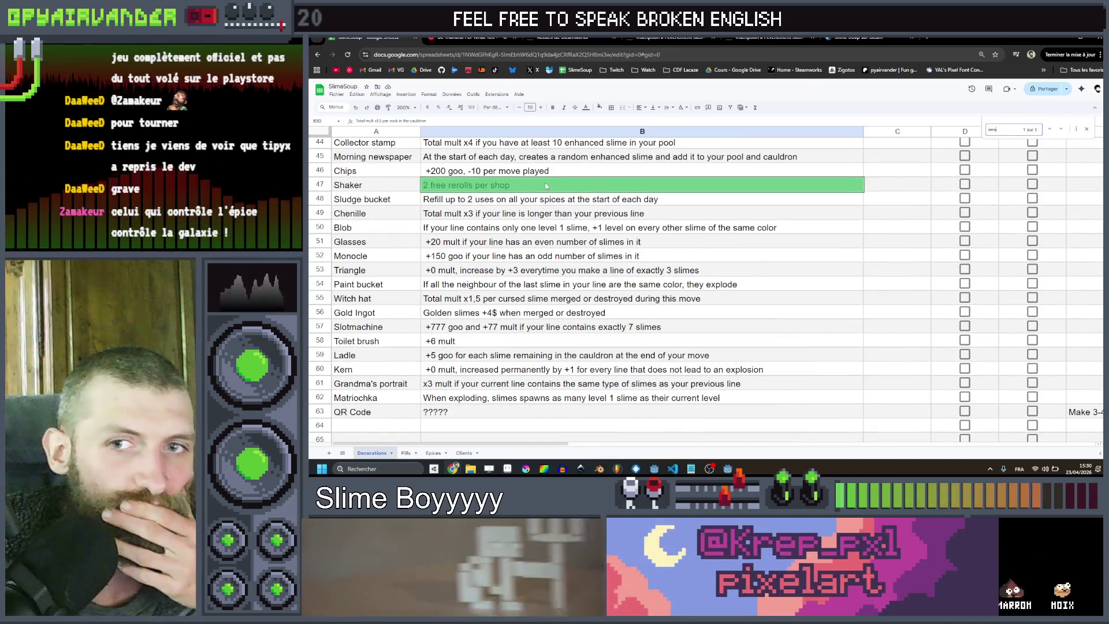
scroll(546, 186, "down", 2)
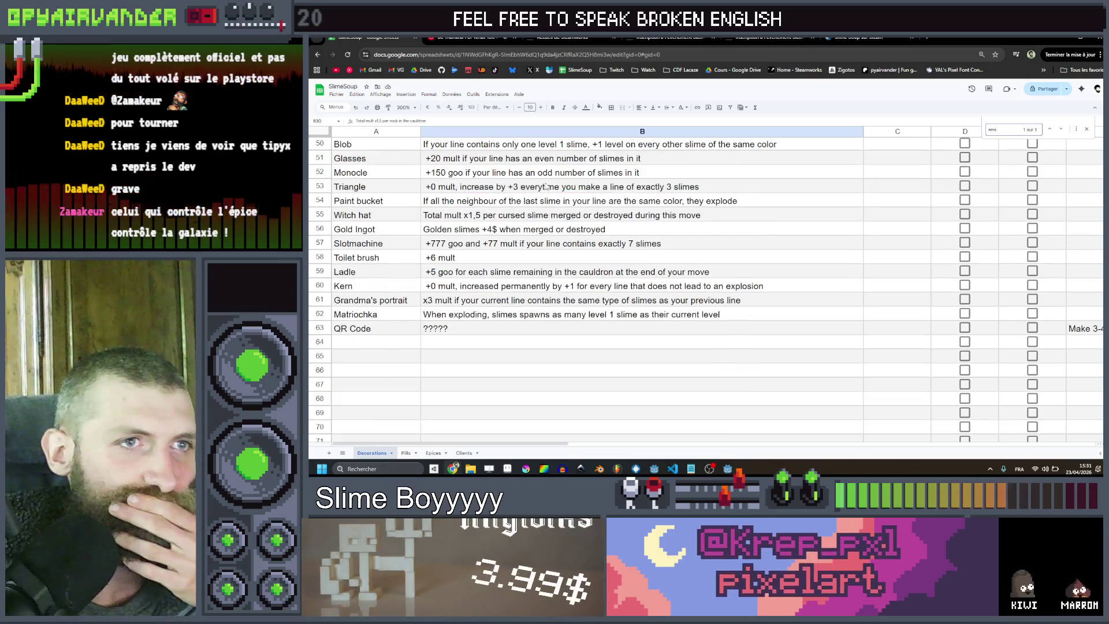
scroll(537, 231, "up", 4)
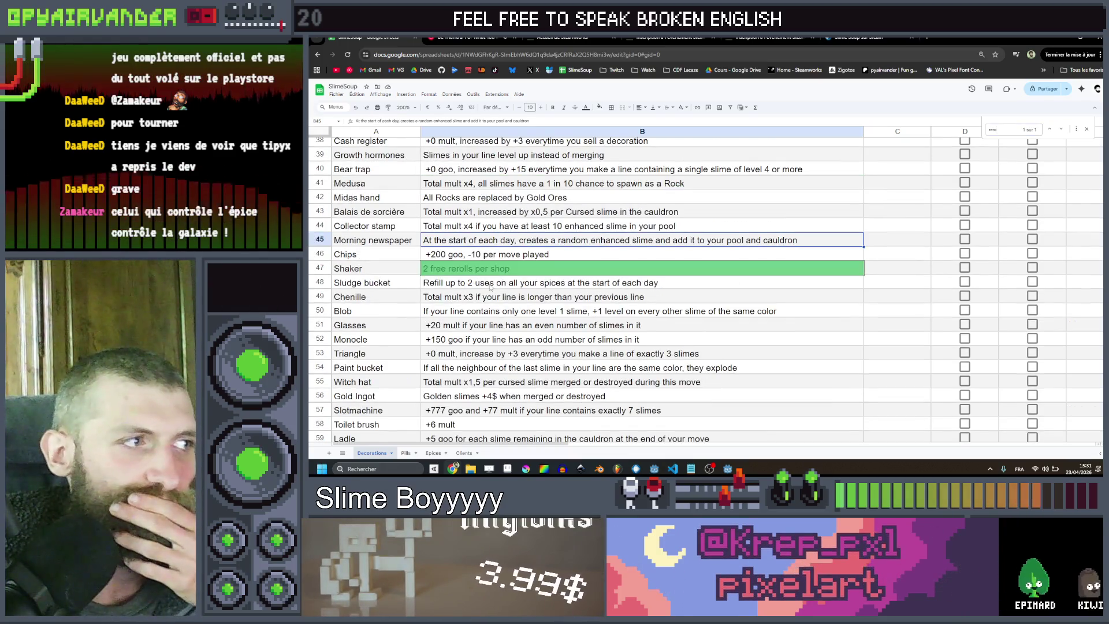
Replace the Shaker description with 'The shopkeeper pulls out a new product everytime you buy something'
double_click(440, 268)
left_click_drag(441, 266, 509, 266)
key("ctrl+a")
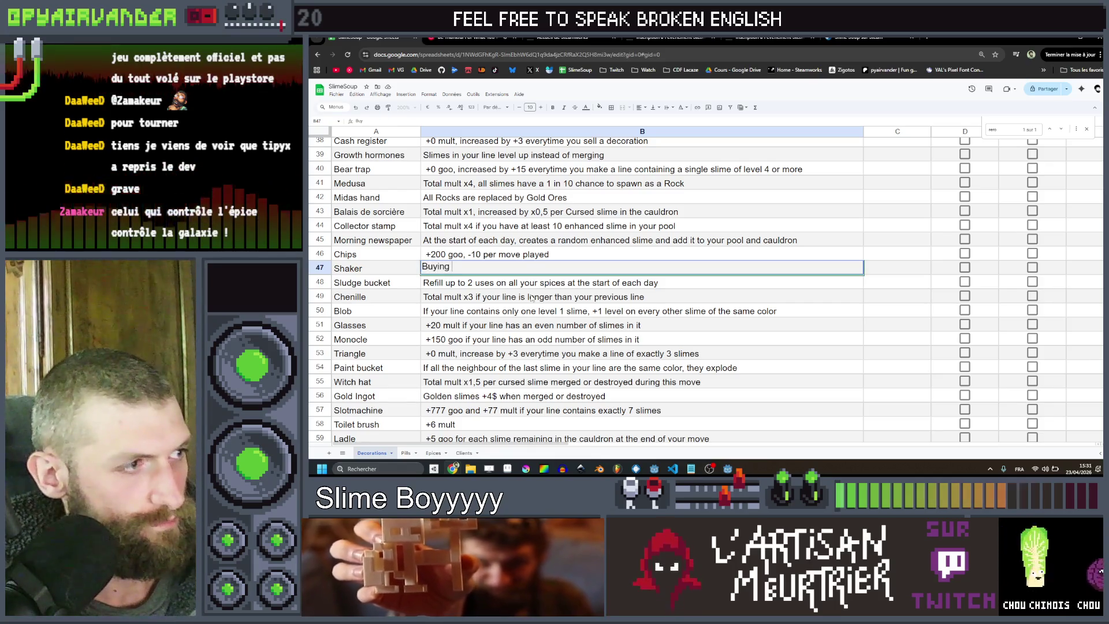
type("an object")
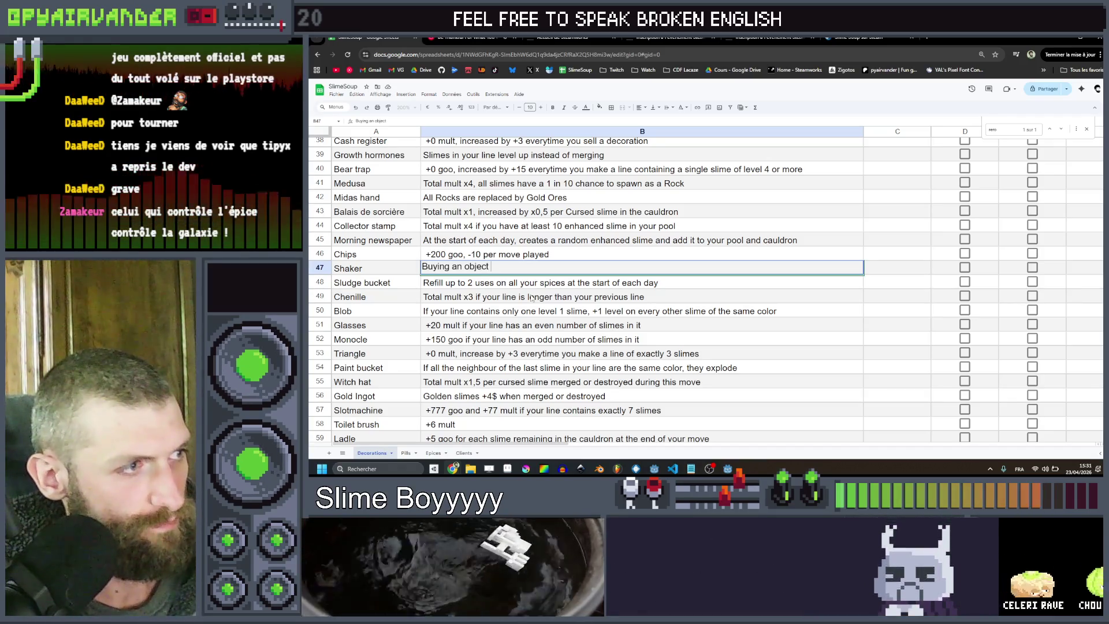
type("The shopkeeper")
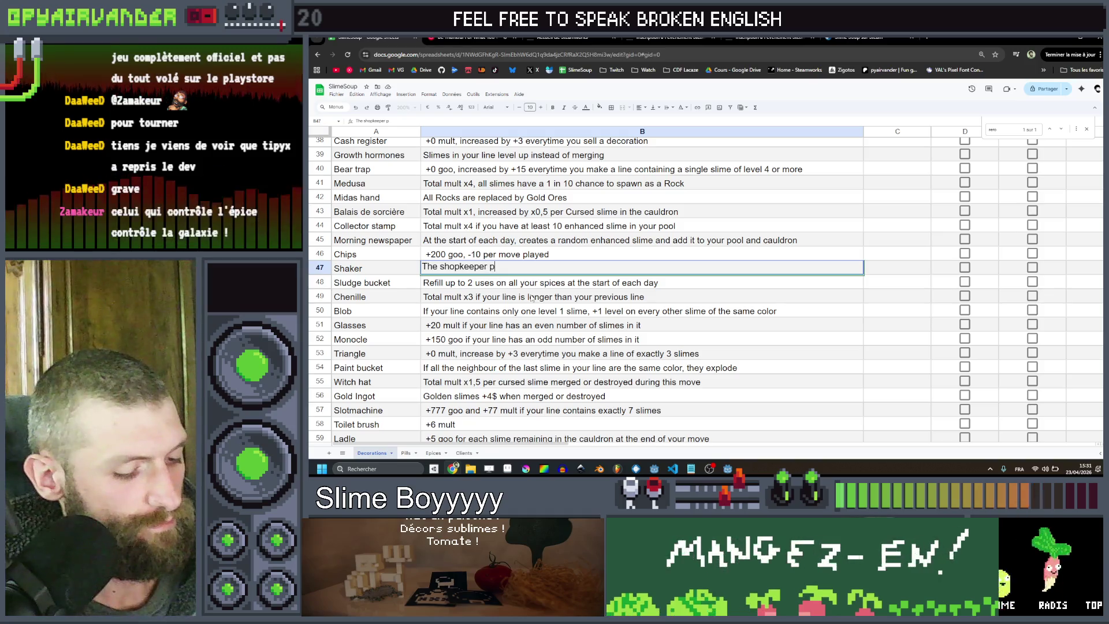
type("pulls out a new ")
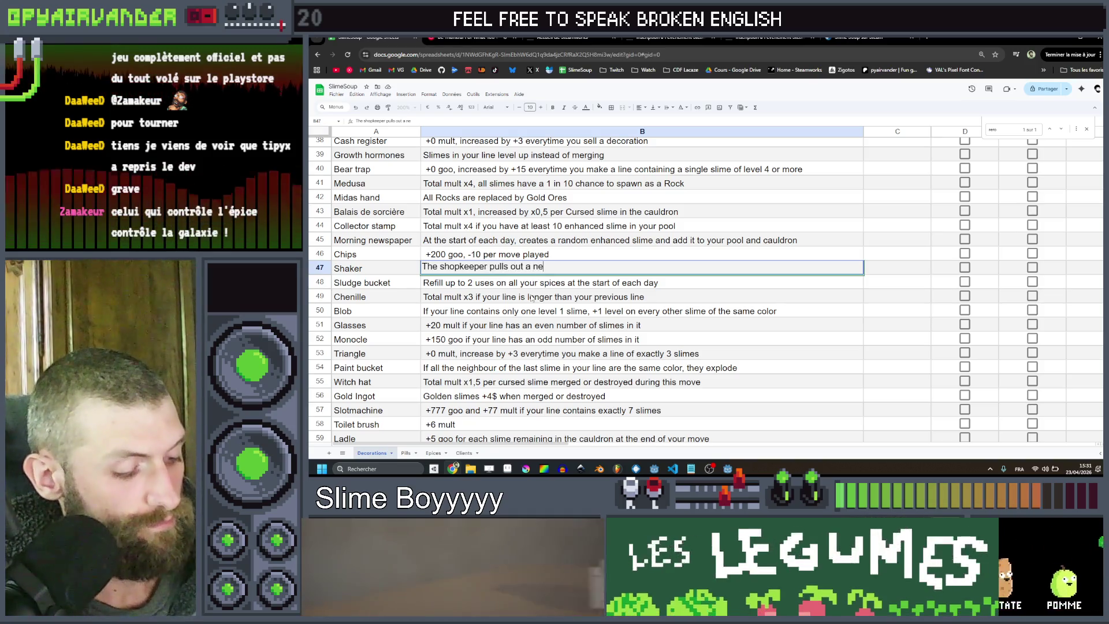
type("obje")
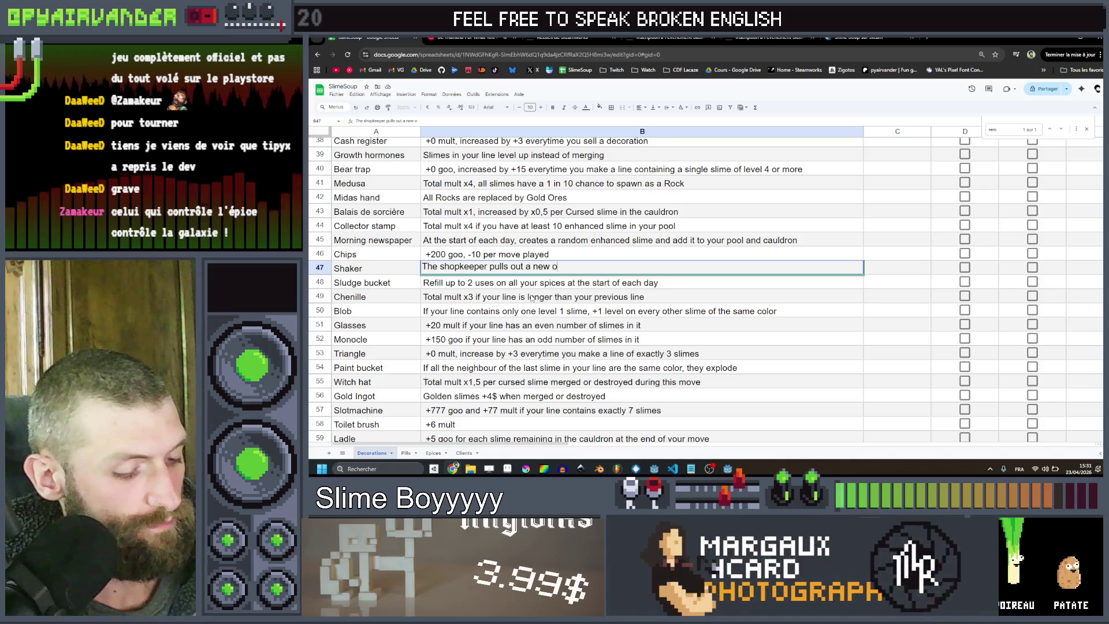
key("BackSpace")
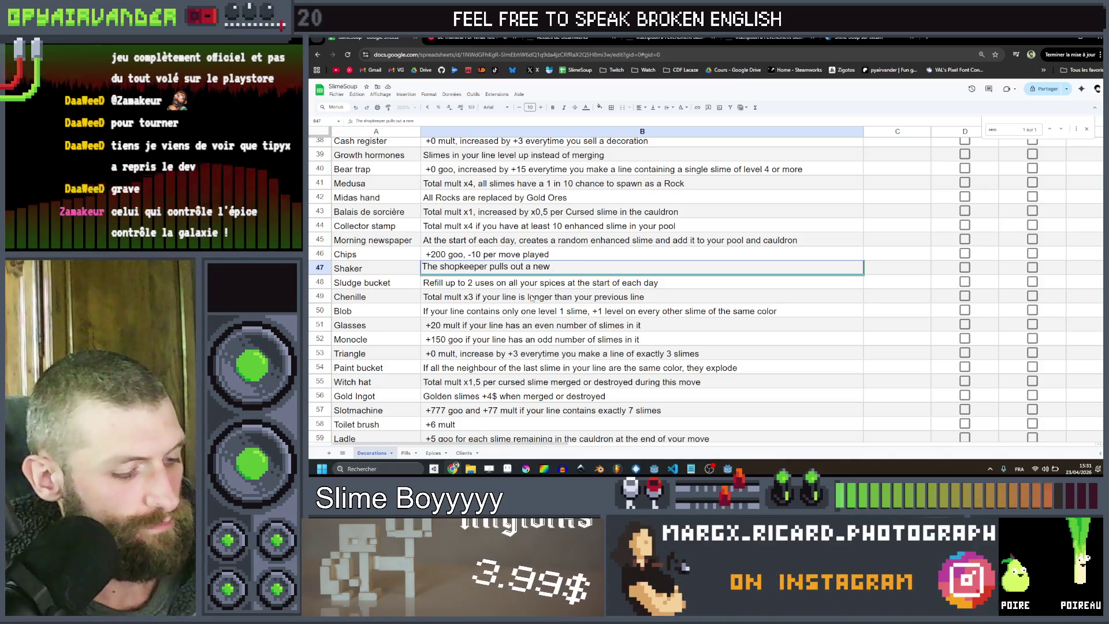
type("product ev")
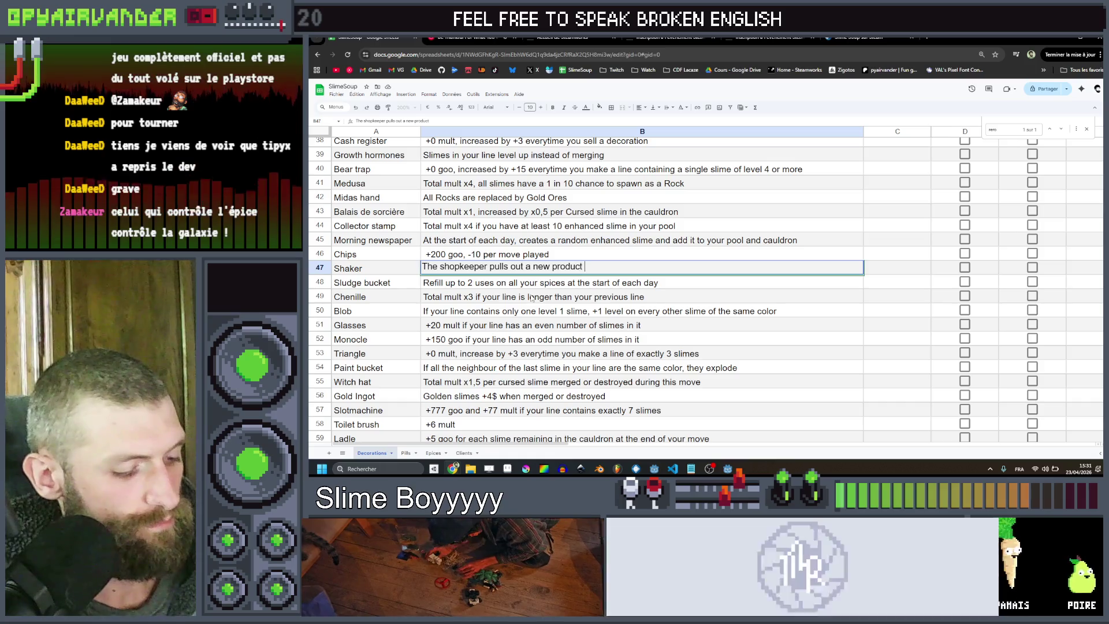
type("erytime you")
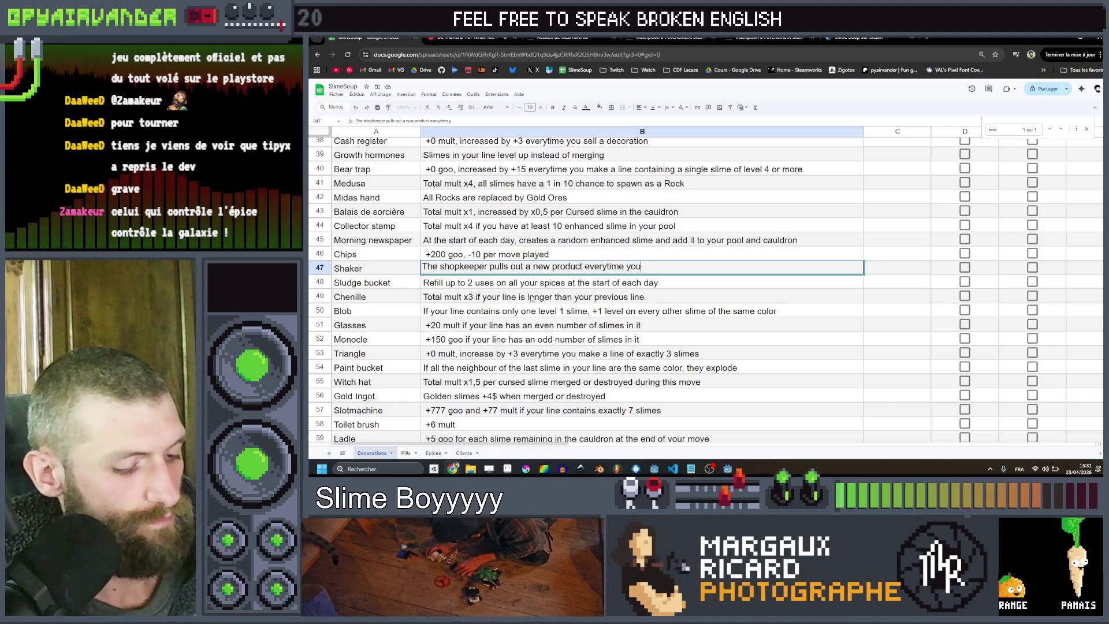
type(" buy something")
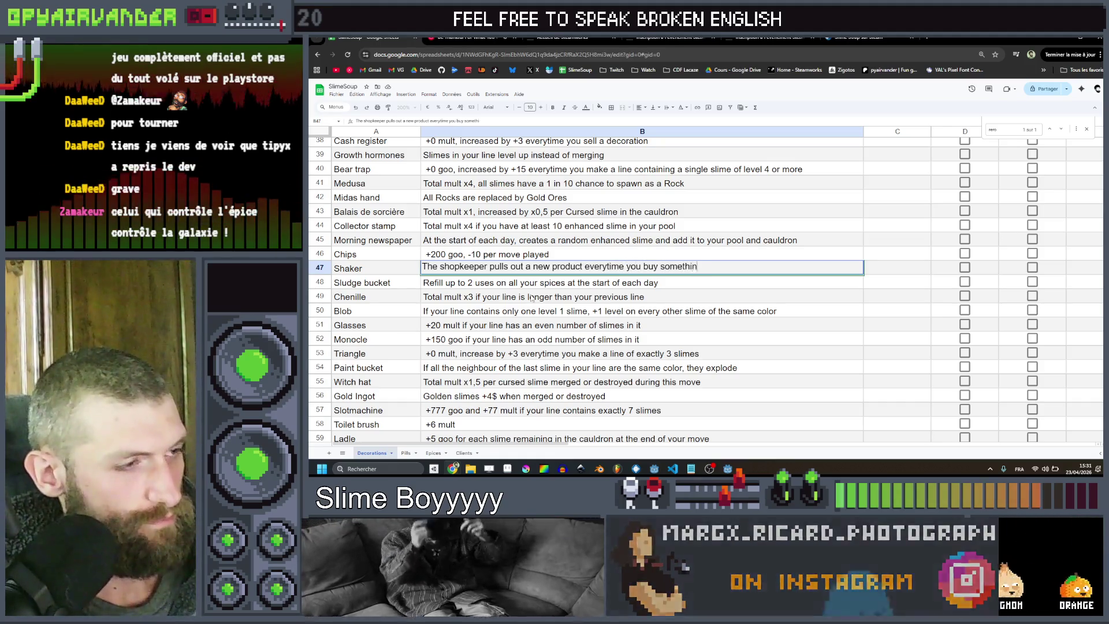
left_click(539, 296)
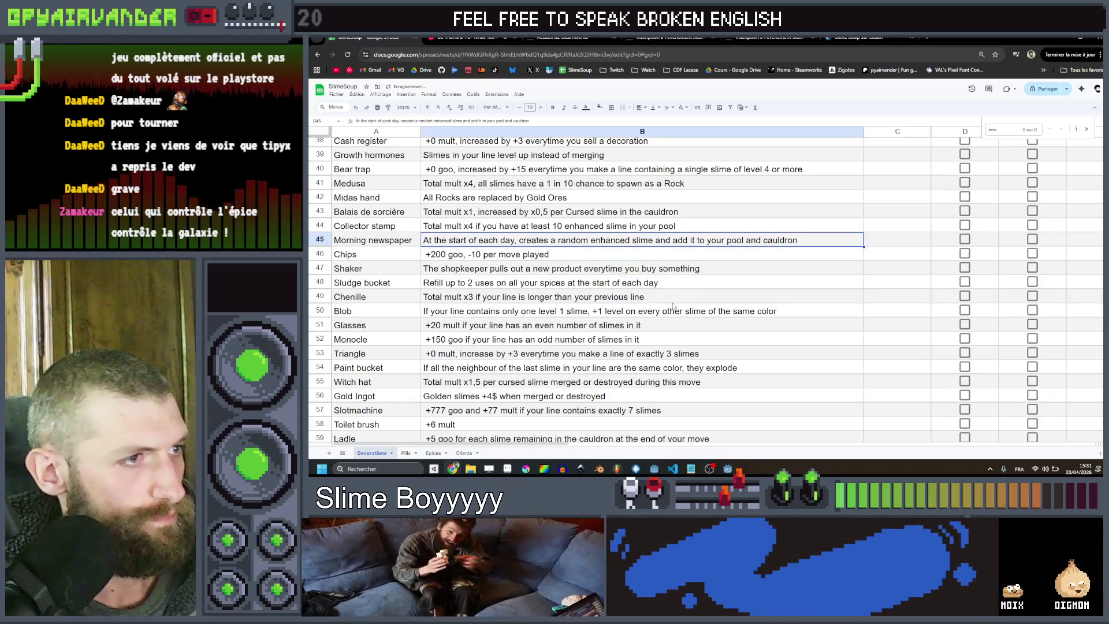
left_click(686, 281)
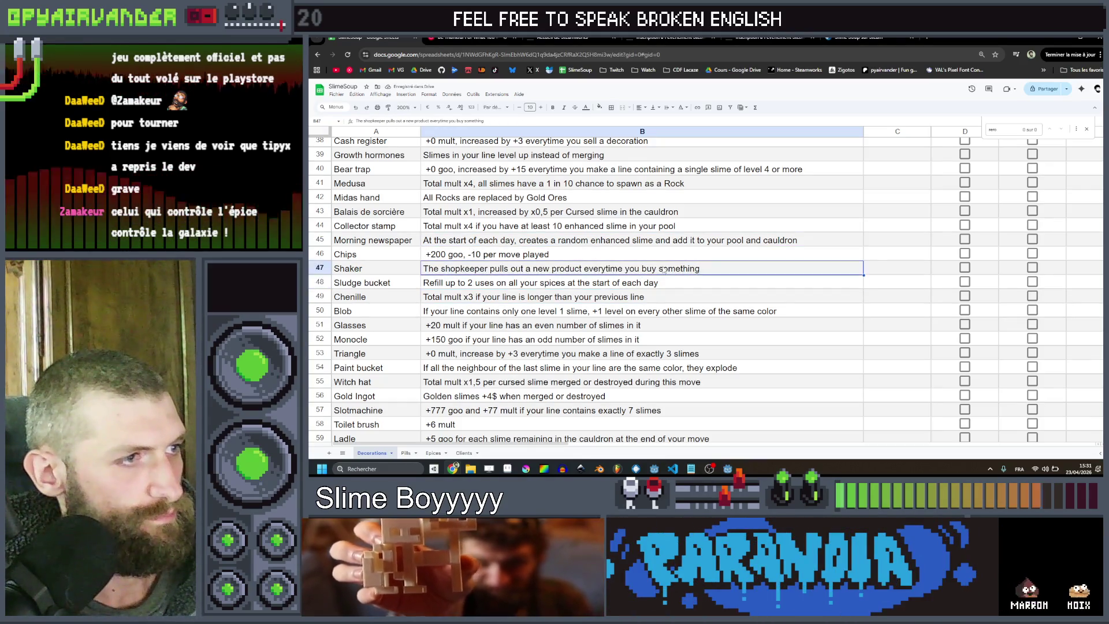
left_click(709, 286)
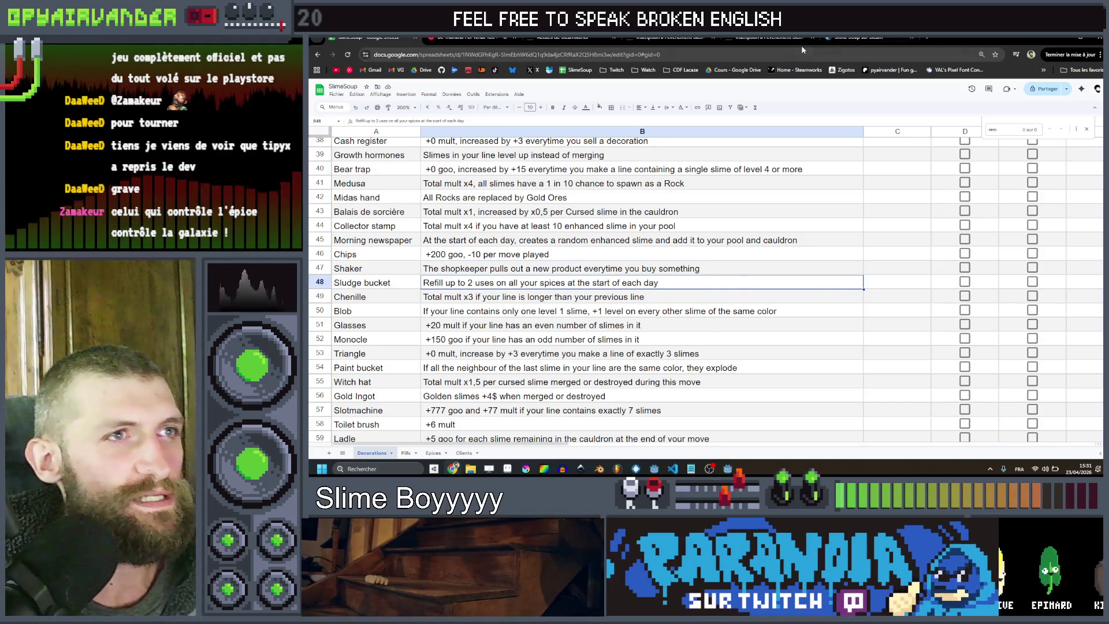
On the Epices sheet, enter 'Rerolls the shop' in the empty effect cell under Salt
left_click(433, 454)
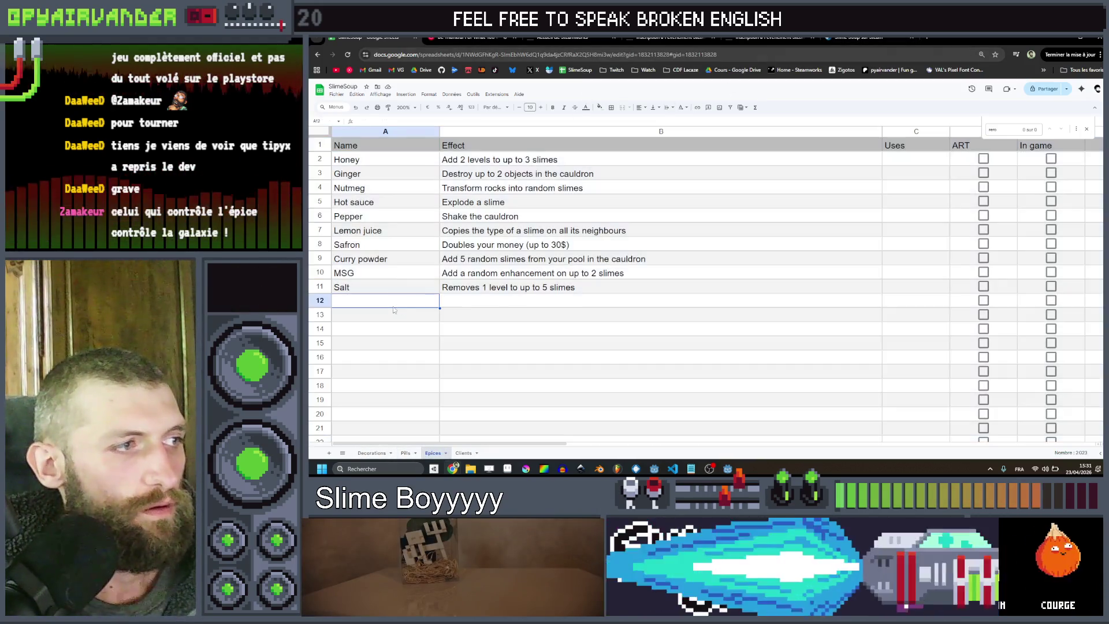
left_click(494, 302)
type("Rero")
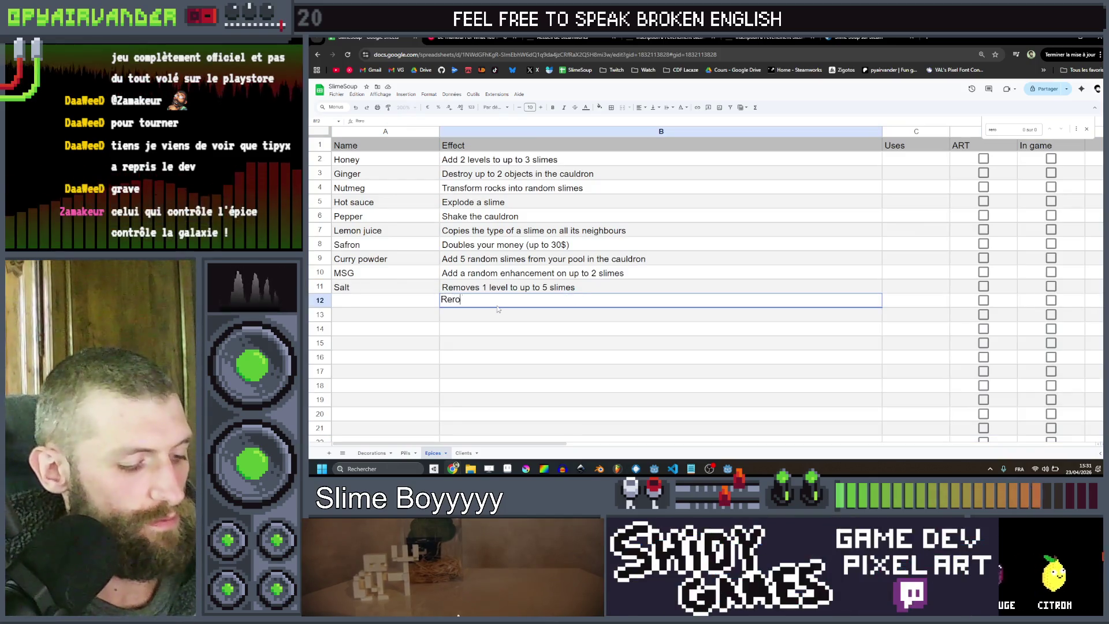
type("lls the shop")
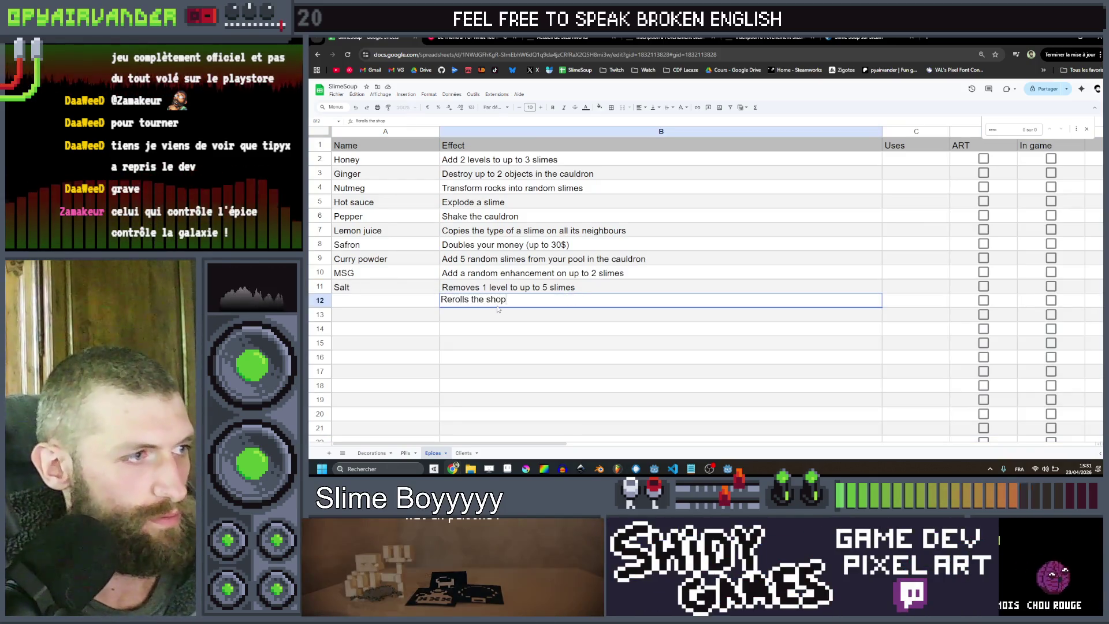
key("Return")
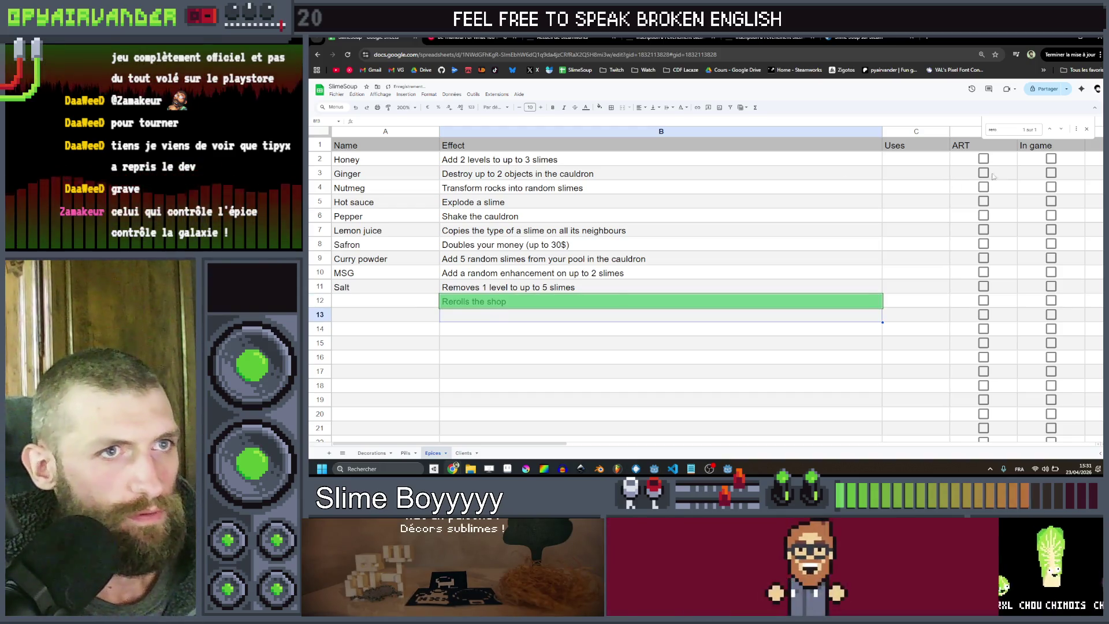
left_click(1087, 129)
left_click(403, 301)
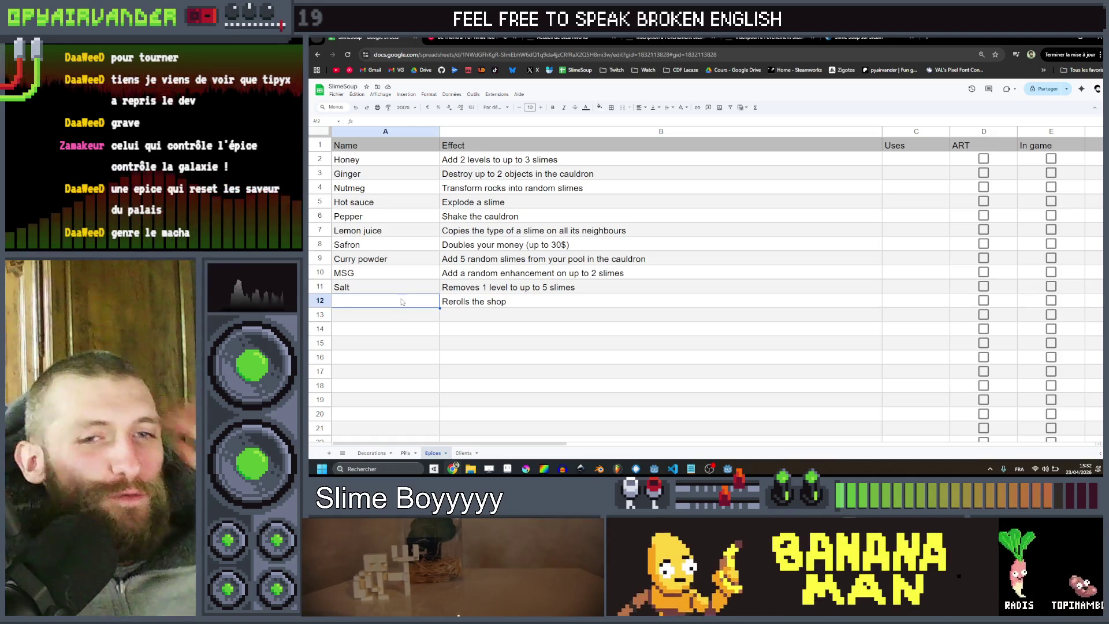
Type 'Macha' as the name in cell A12, then switch to Aseprite
type("Mach")
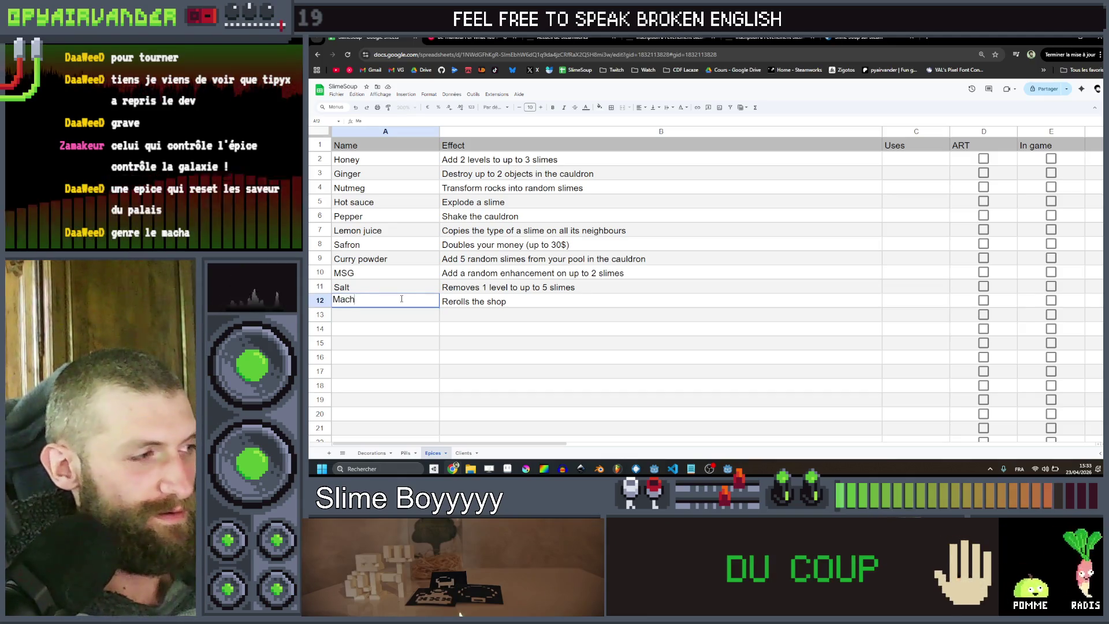
type("a")
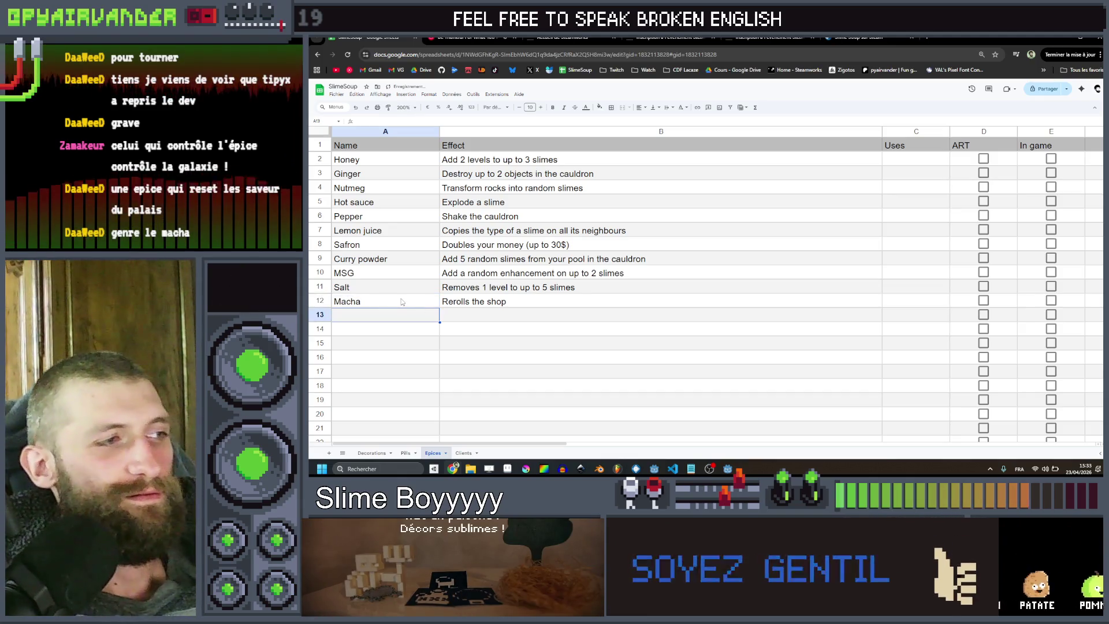
left_click(457, 319)
left_click(457, 334)
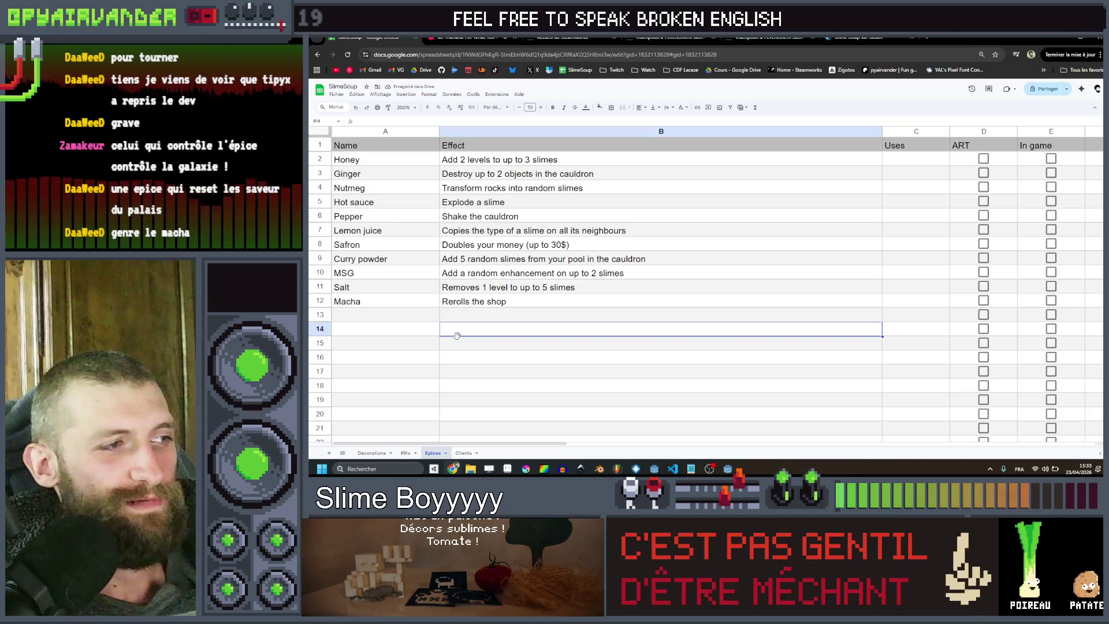
left_click(384, 301)
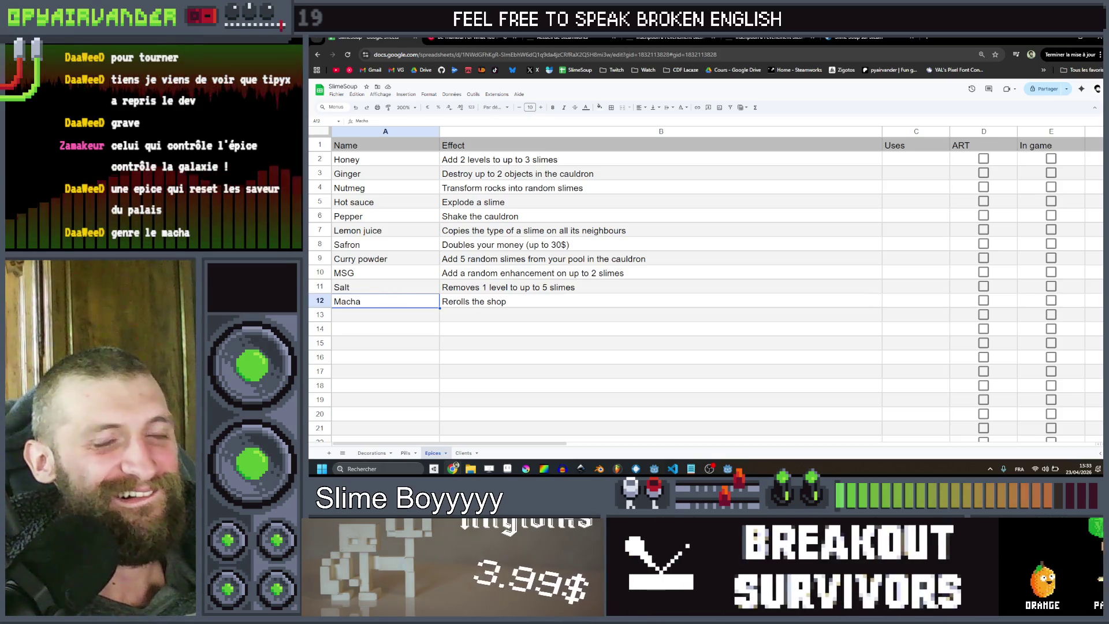
left_click(650, 342)
left_click(612, 315)
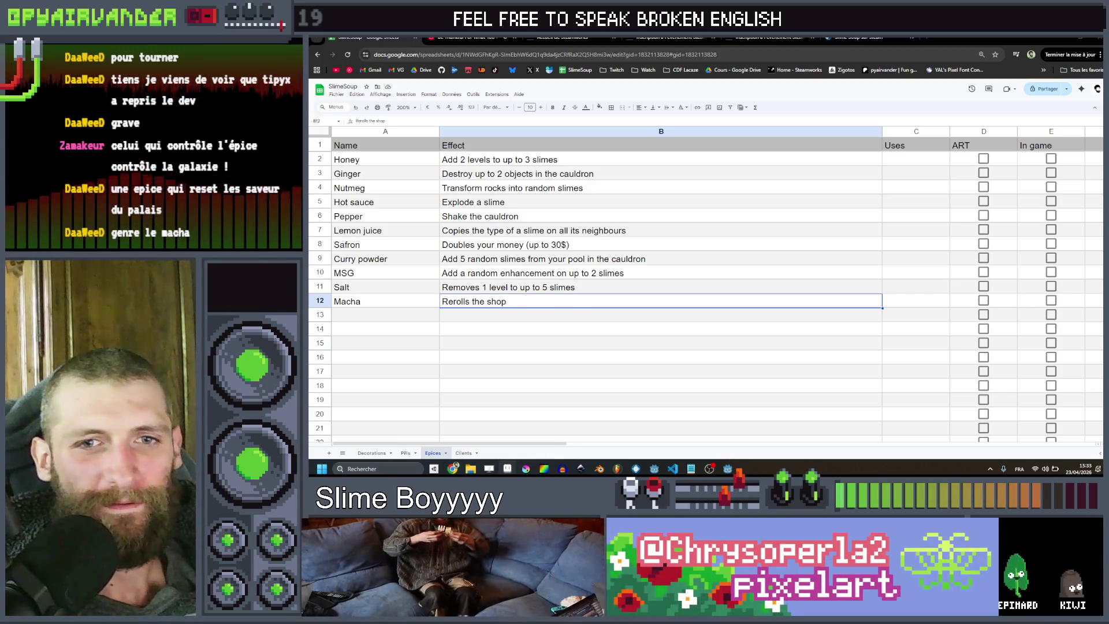
key("alt+Tab")
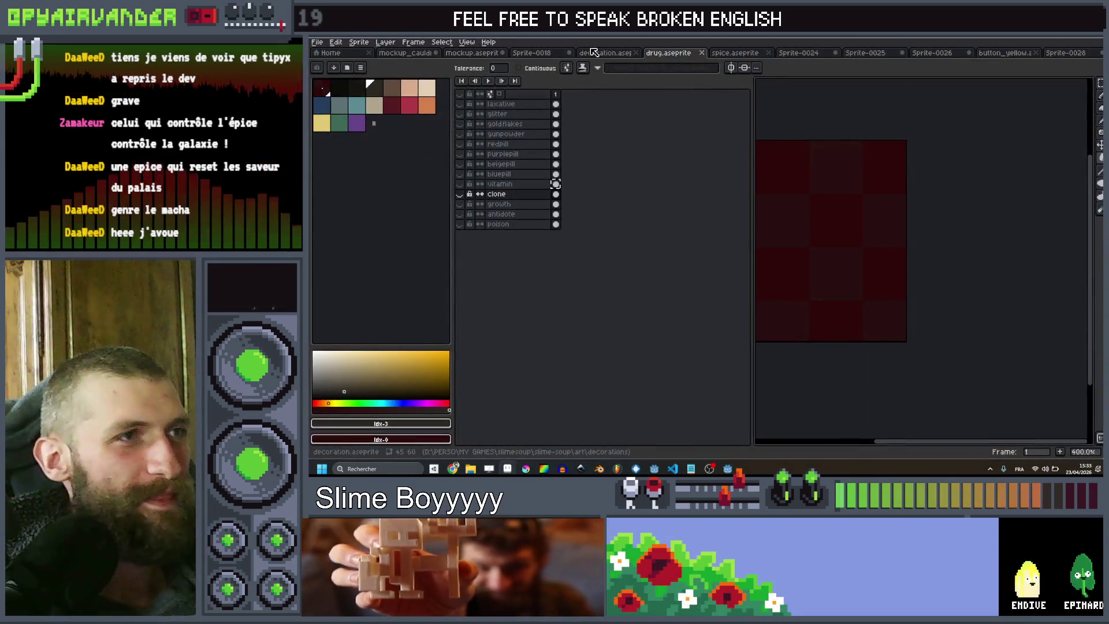
In spice.aseprite, add a layer named 'macha' above salt, then return to Chrome
left_click(734, 53)
left_click(521, 106)
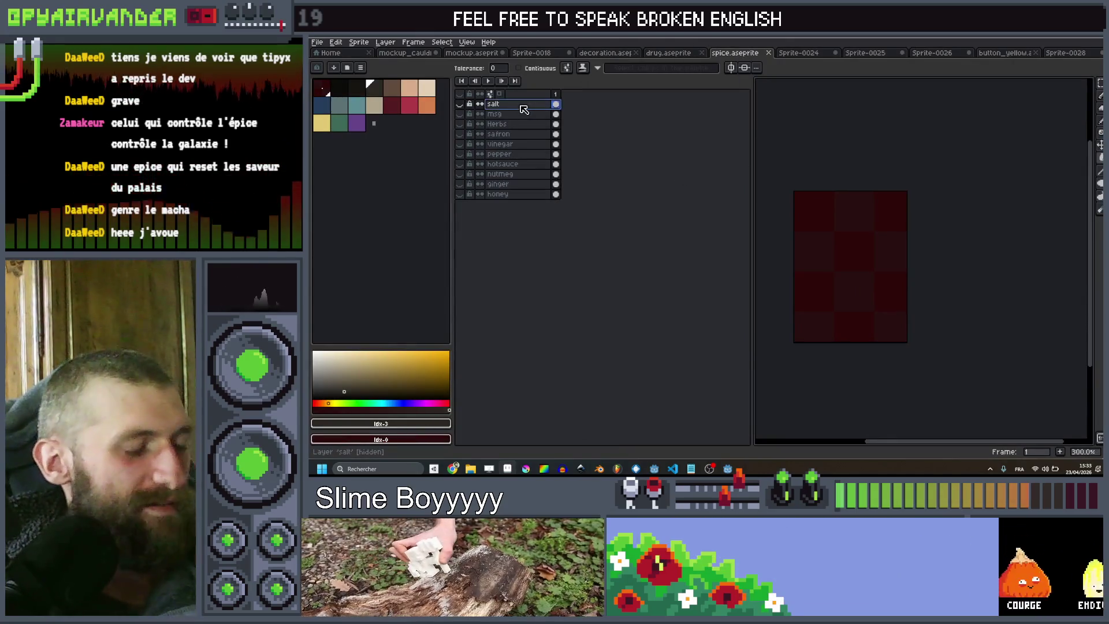
key("shift+n")
double_click(521, 106)
type("macha")
key("Return")
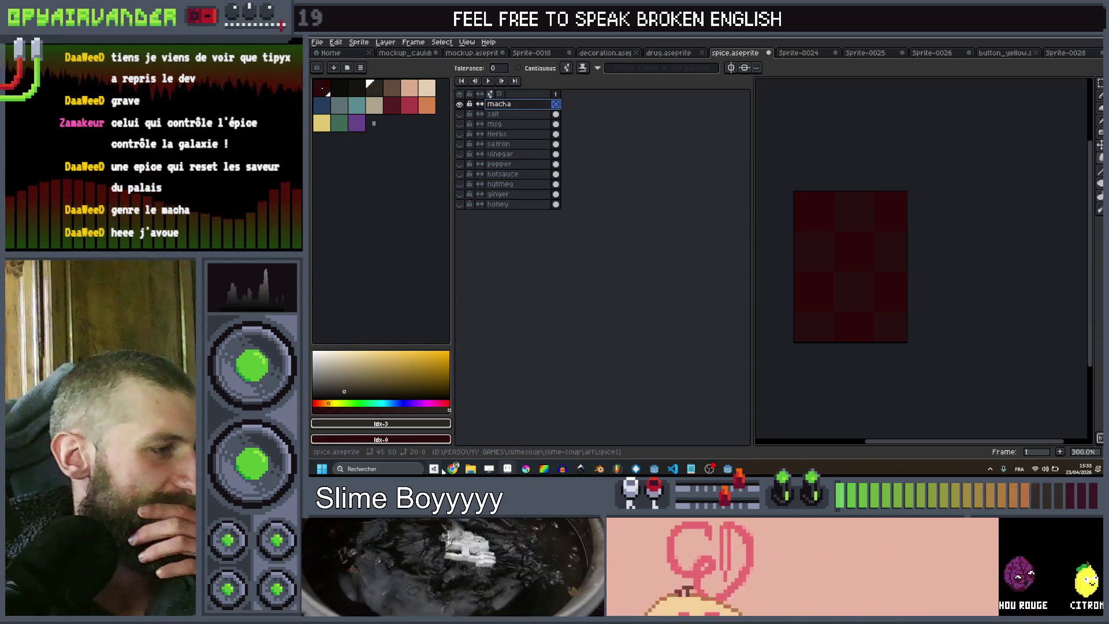
mouse_move(453, 469)
left_click(382, 407)
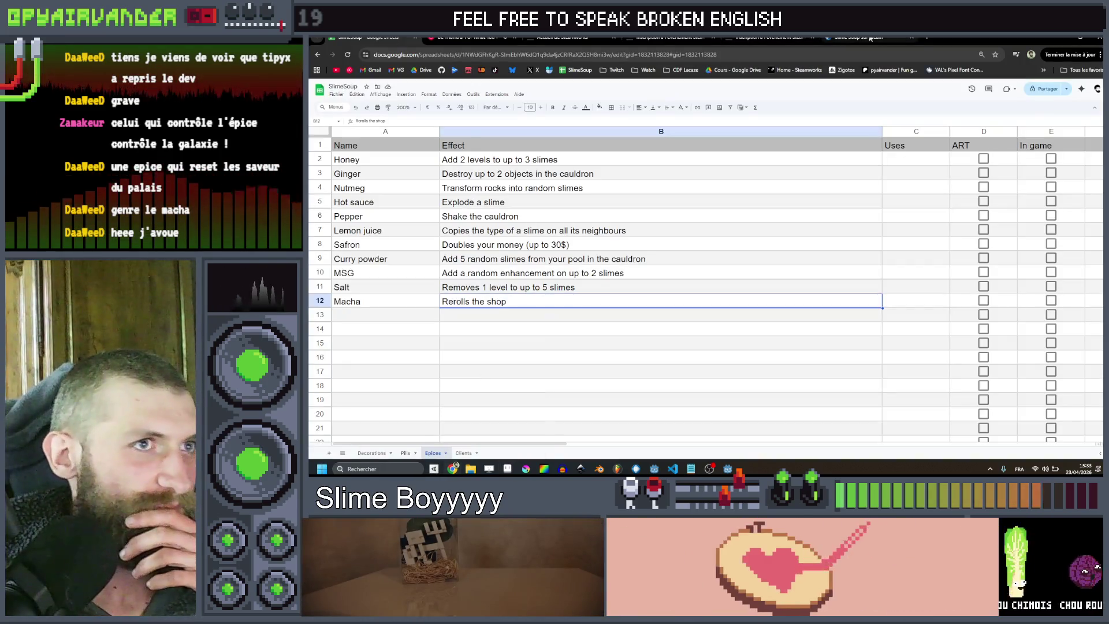
Search 'macha powder' in a new browser tab and show the image results
left_click(871, 39)
key("ctrl+t")
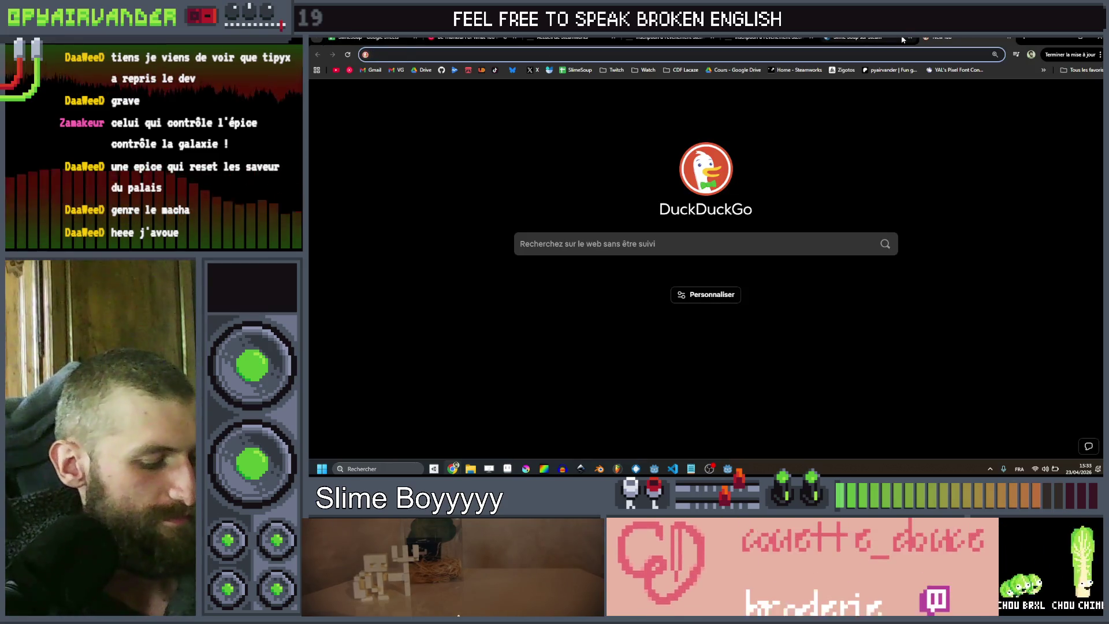
type("macha powde")
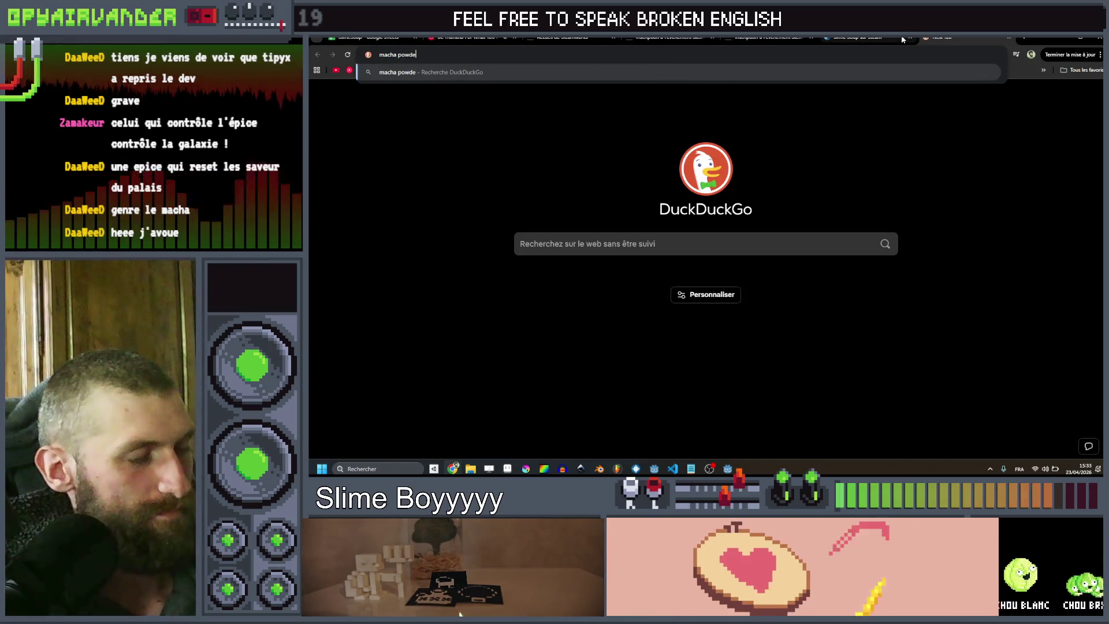
type("r")
key("Return")
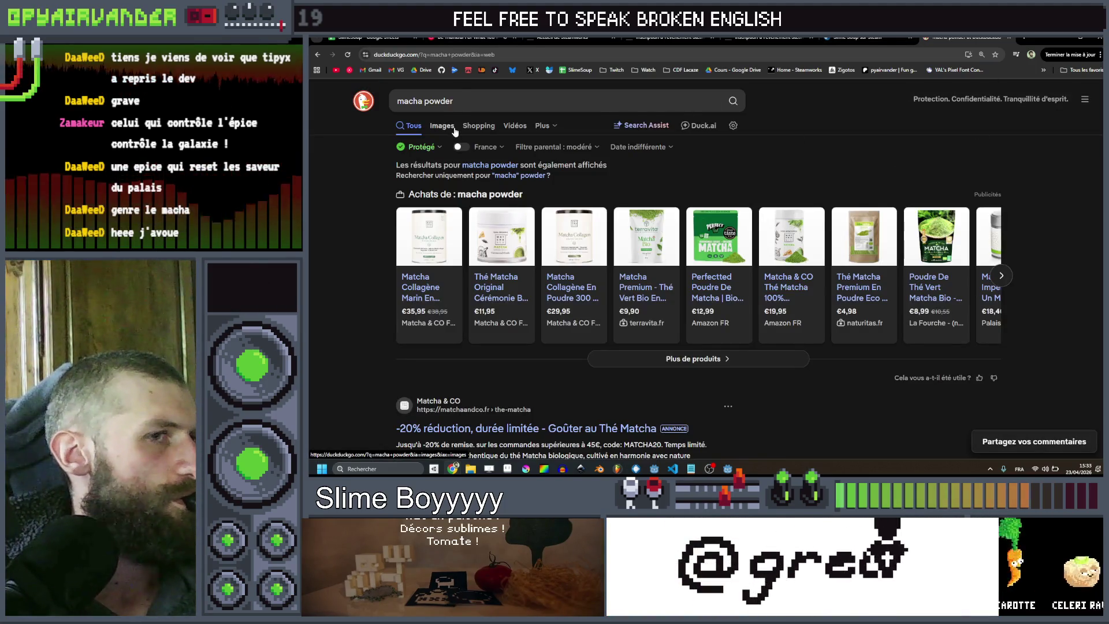
left_click(442, 126)
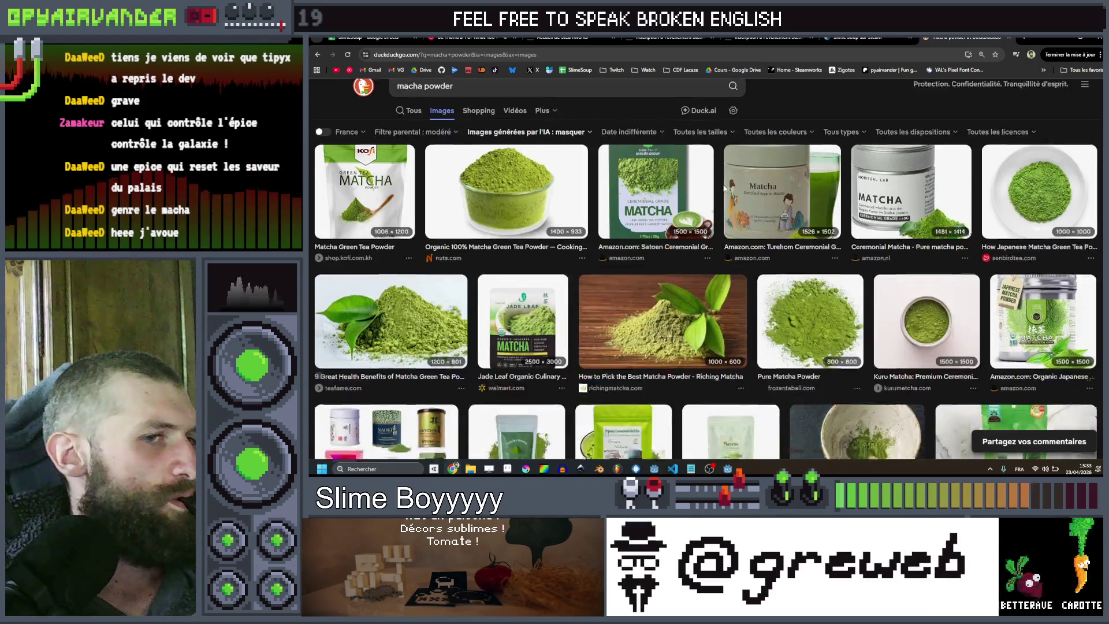
Browse the matcha powder images for reference, then return to Aseprite
scroll(731, 191, "down", 5)
scroll(735, 191, "down", 3)
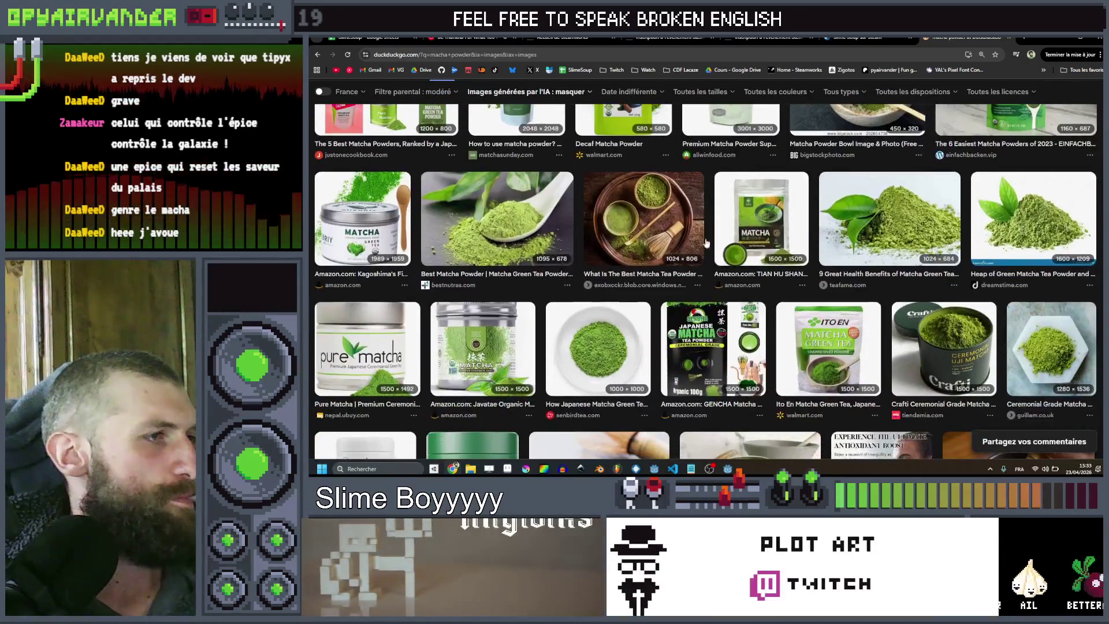
scroll(697, 247, "down", 1)
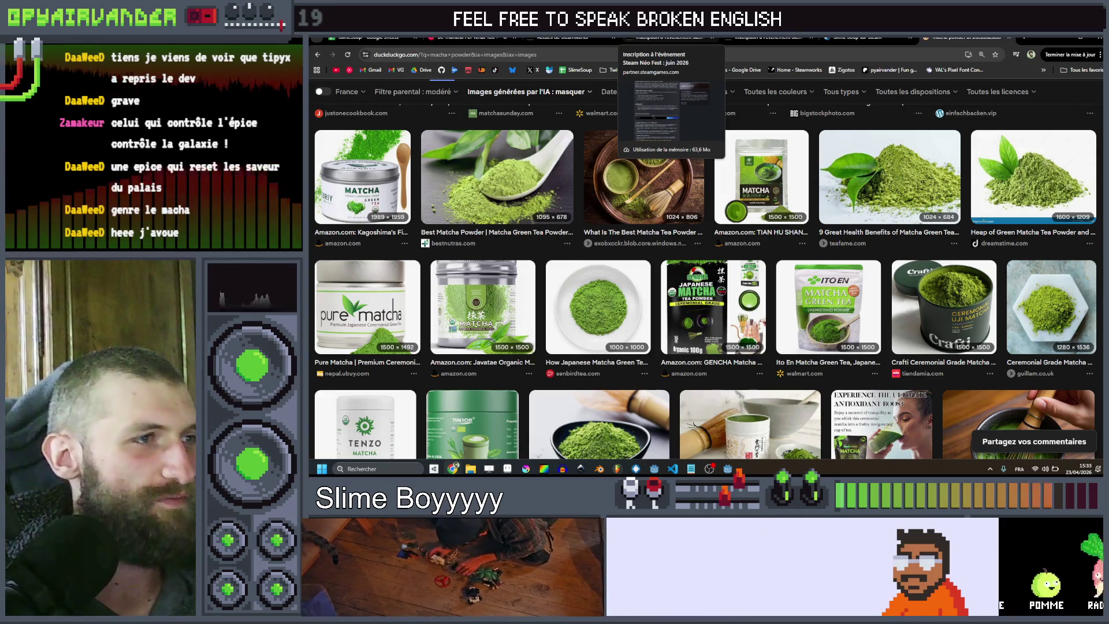
scroll(715, 263, "down", 6)
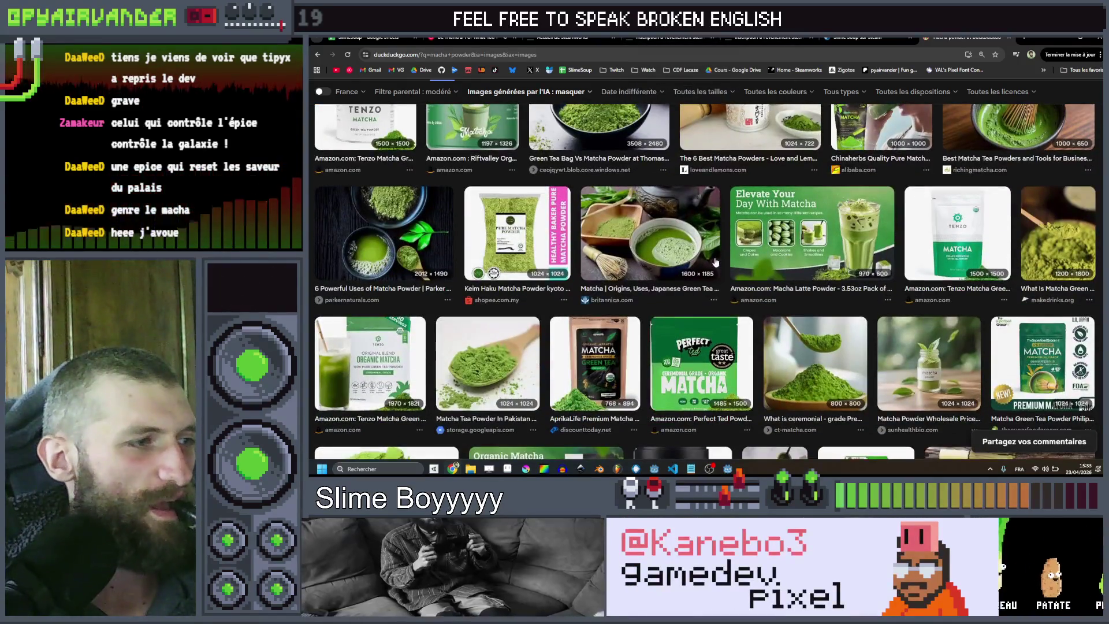
scroll(715, 263, "down", 4)
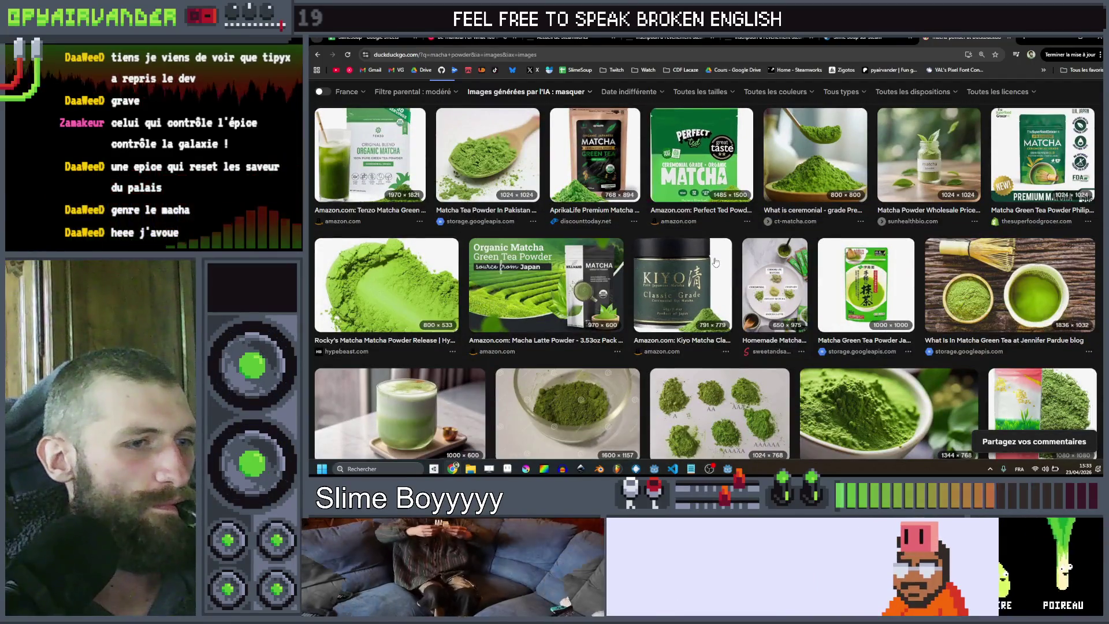
scroll(716, 263, "down", 3)
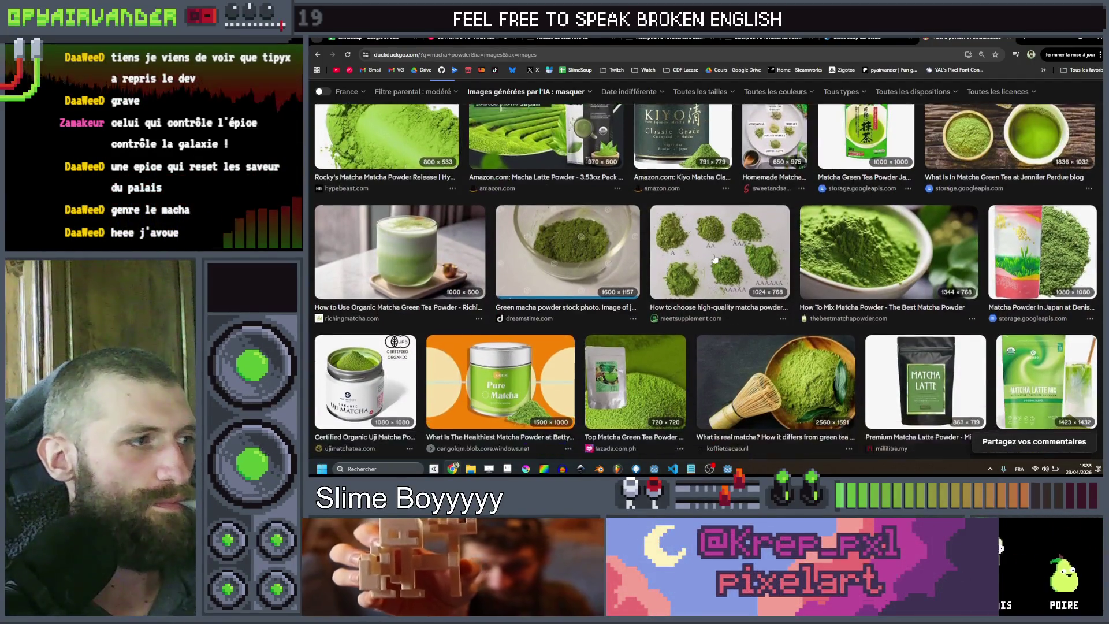
scroll(715, 259, "down", 5)
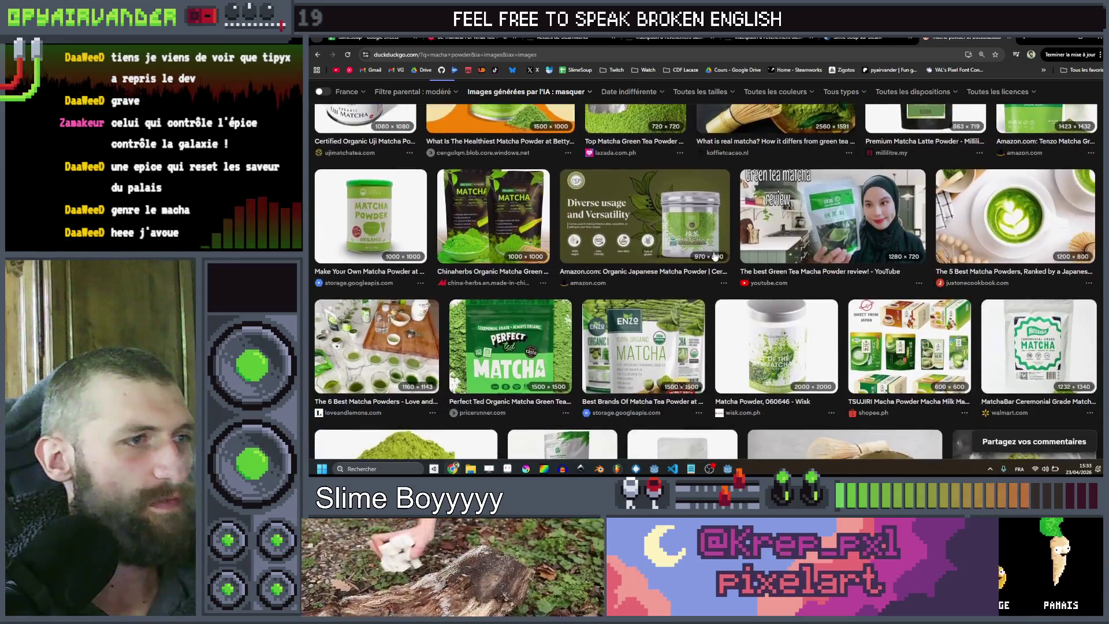
scroll(715, 256, "down", 2)
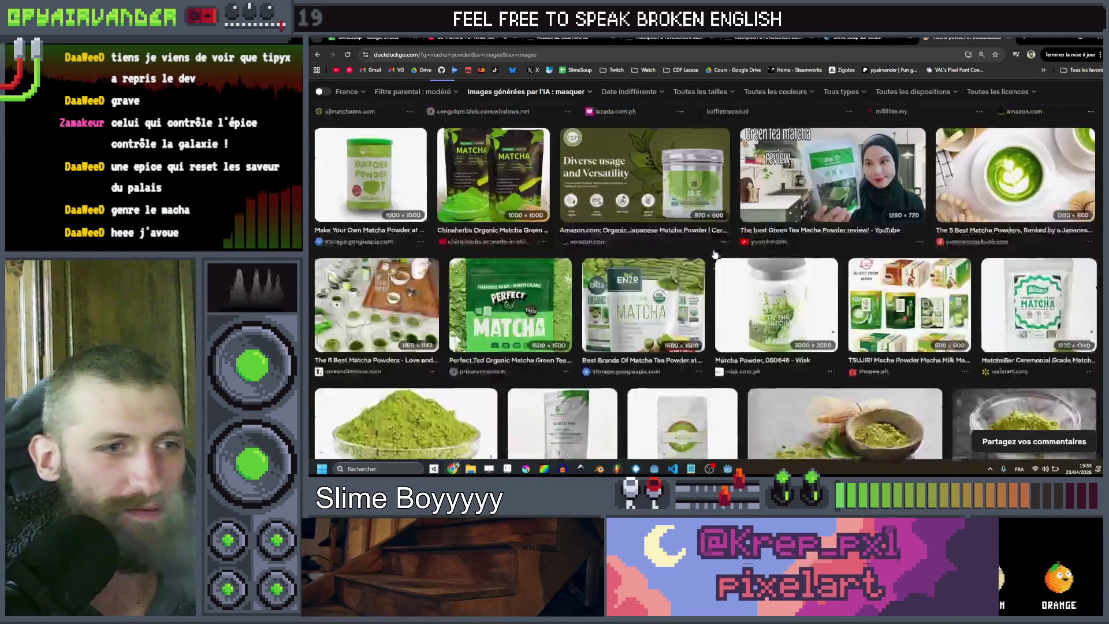
scroll(715, 255, "down", 5)
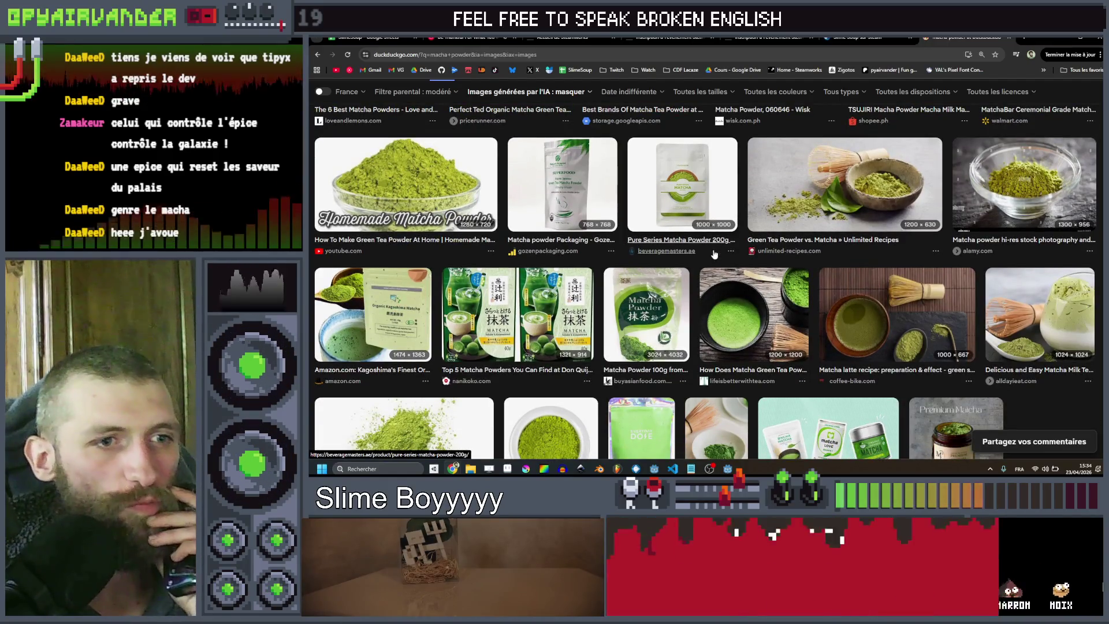
scroll(715, 254, "down", 2)
scroll(716, 254, "up", 2)
scroll(715, 254, "down", 3)
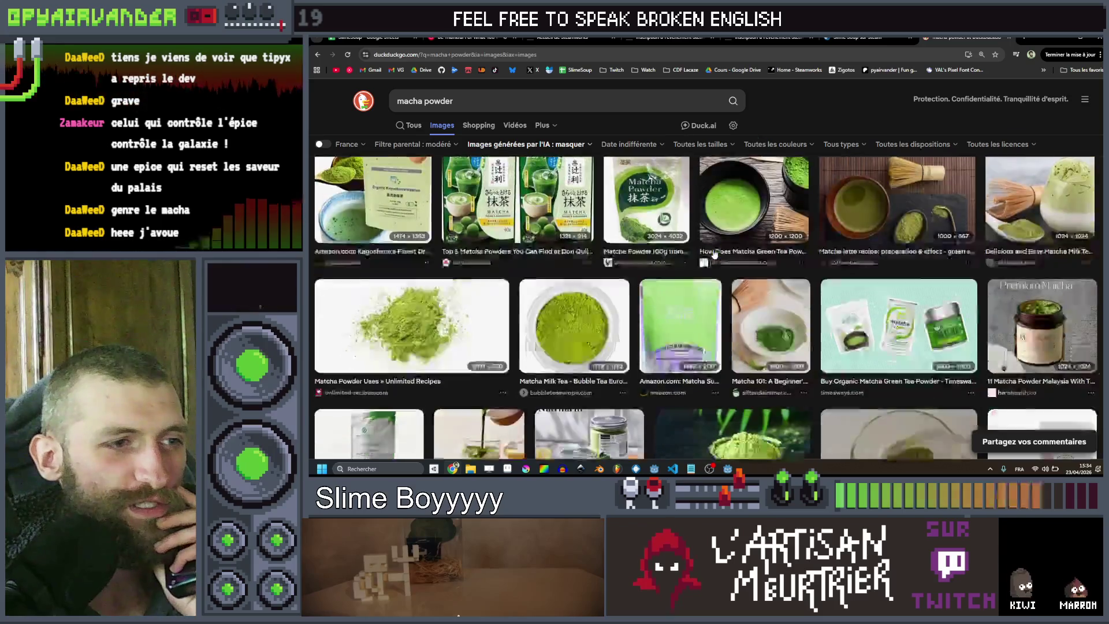
scroll(715, 254, "down", 4)
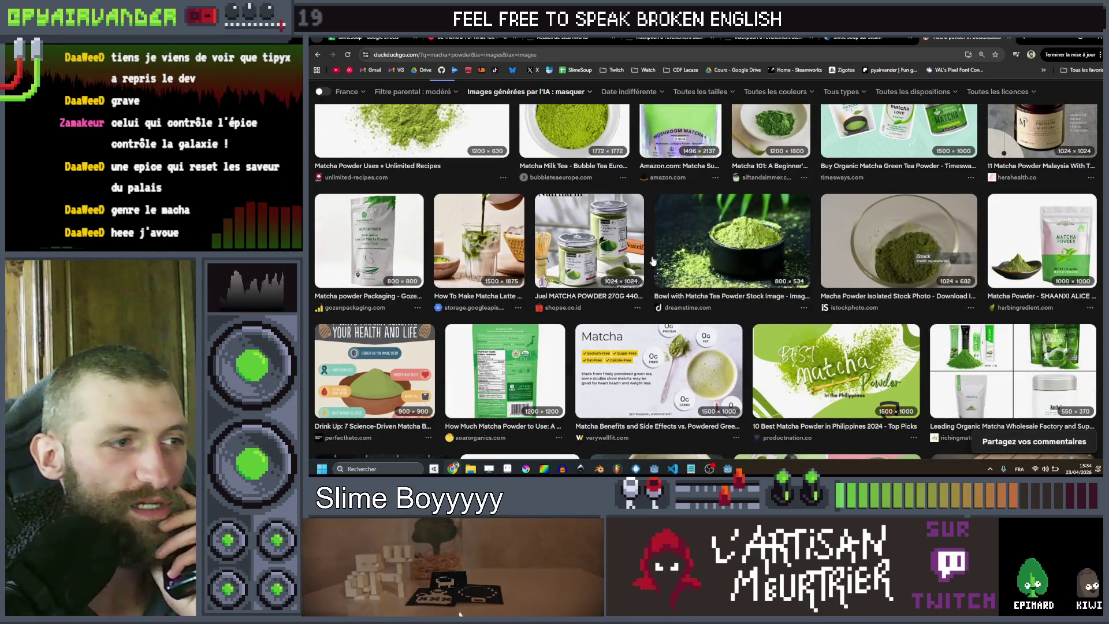
scroll(693, 264, "down", 2)
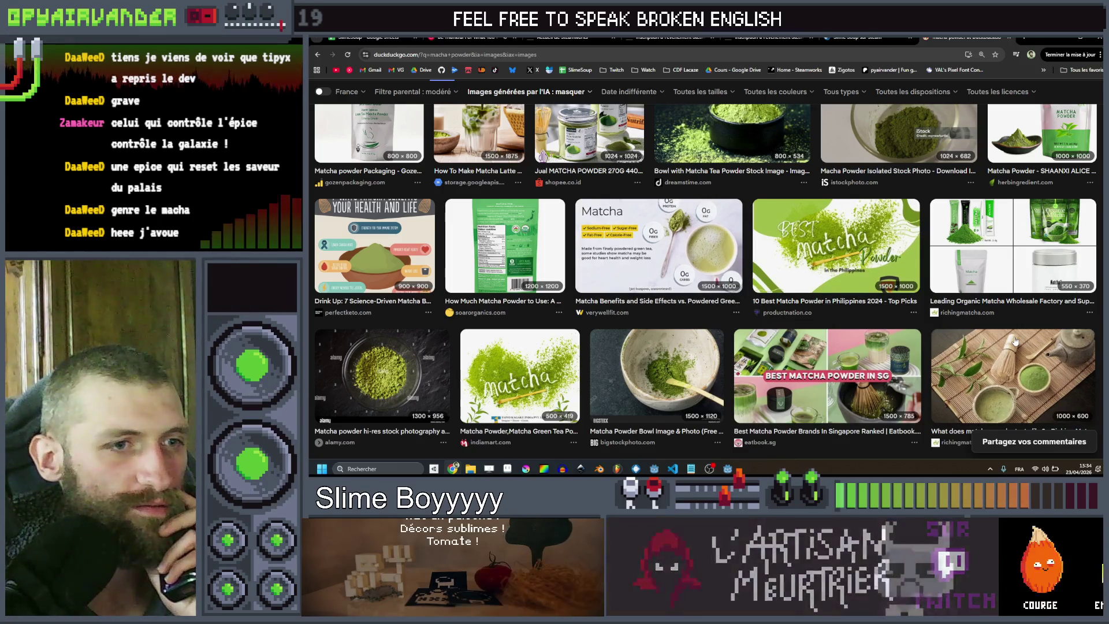
left_click(509, 468)
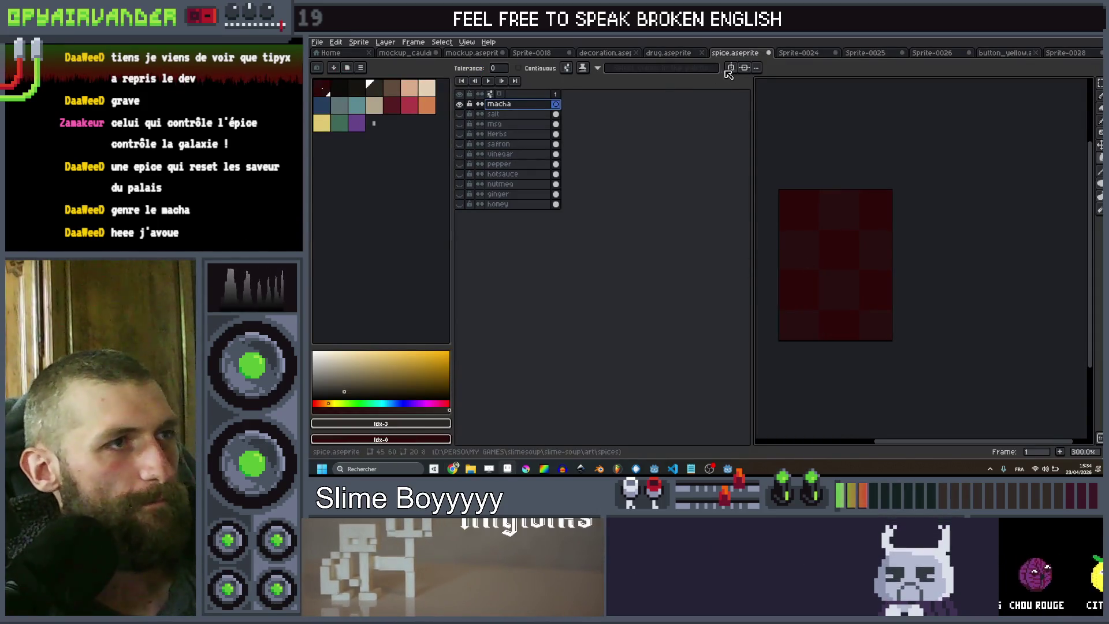
Paint the light brown body of the pot, undoing one stray stroke
key("plus")
left_click(397, 90)
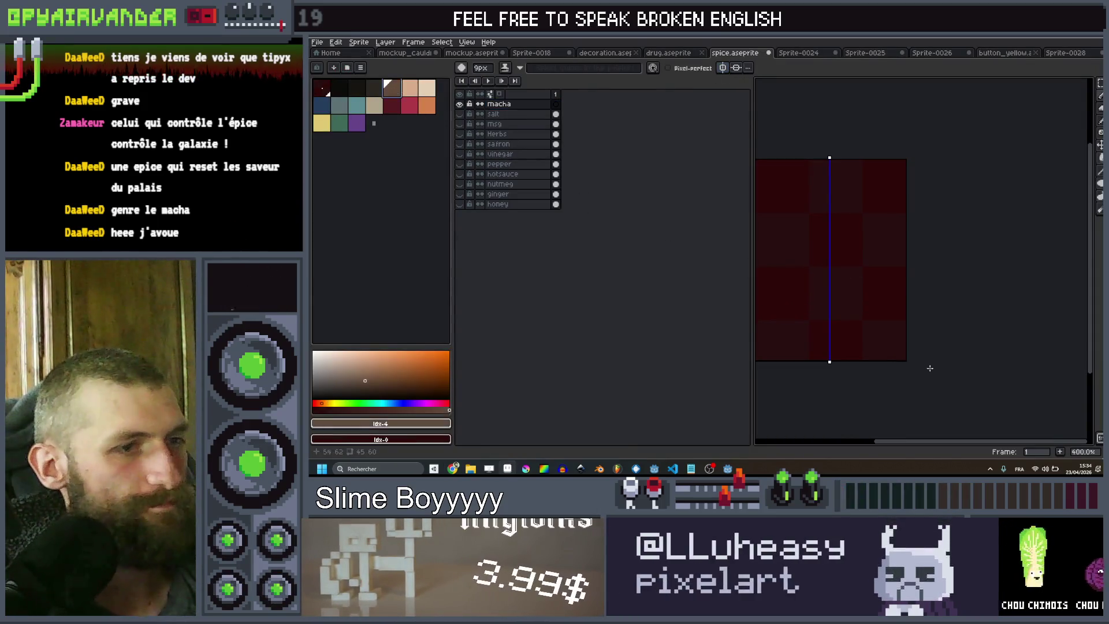
scroll(830, 346, "up", 1)
key("v")
mouse_move(829, 345)
left_mouse_down()
mouse_move(876, 345)
mouse_move(780, 338)
mouse_move(891, 331)
mouse_move(899, 259)
mouse_move(821, 272)
mouse_move(872, 289)
mouse_move(803, 312)
mouse_move(811, 298)
left_mouse_up()
key("ctrl+z")
key("plus")
key("plus")
key("plus")
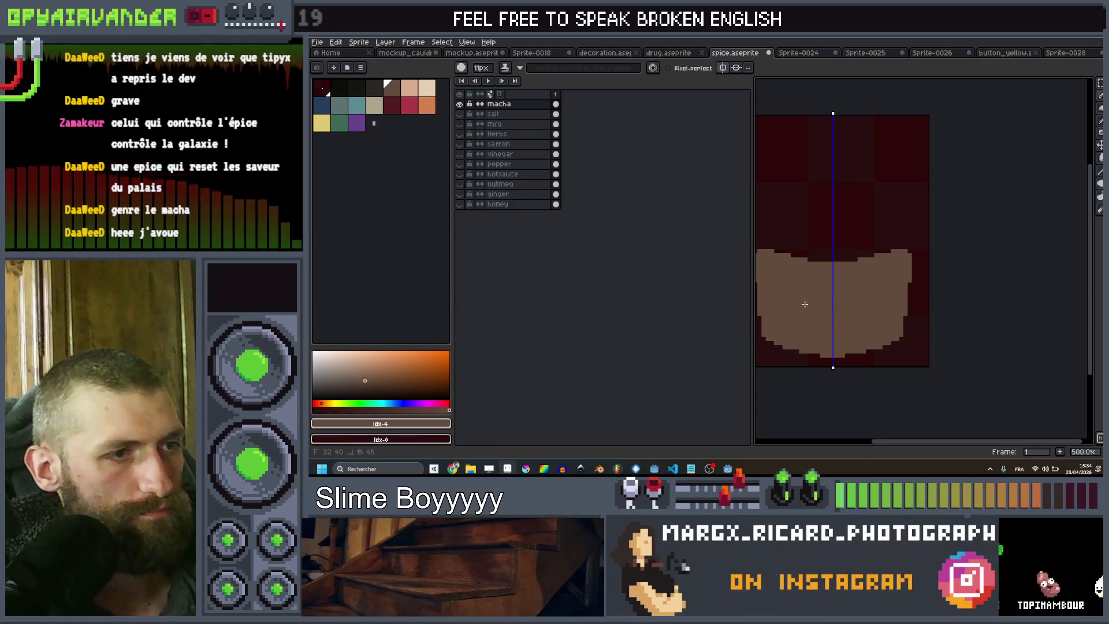
scroll(833, 280, "down", 4)
scroll(826, 278, "up", 4)
Outline the matcha mound in teal and flood-fill it using contiguous-only fill
left_click(339, 122)
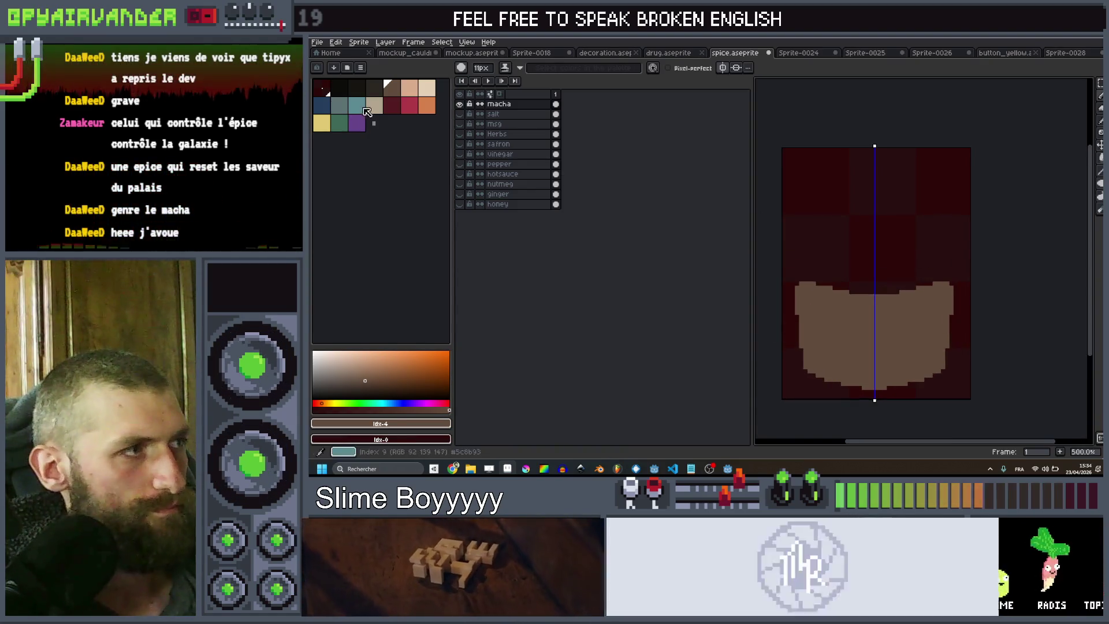
key("minus")
key("minus")
key("minus")
scroll(805, 274, "up", 2)
key("minus")
key("minus")
key("minus")
mouse_move(802, 281)
left_mouse_down()
mouse_move(854, 226)
mouse_move(911, 202)
left_mouse_up()
key("g")
left_click(916, 242)
key("ctrl+z")
left_click(540, 68)
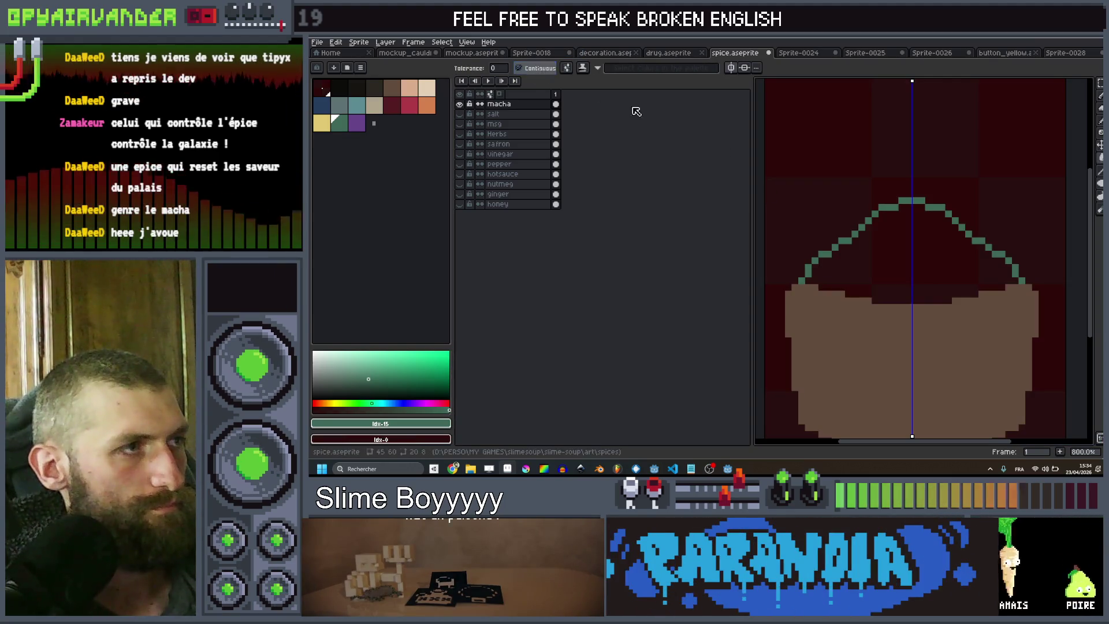
left_click(919, 249)
scroll(967, 247, "down", 5)
scroll(963, 254, "down", 1)
scroll(959, 257, "up", 5)
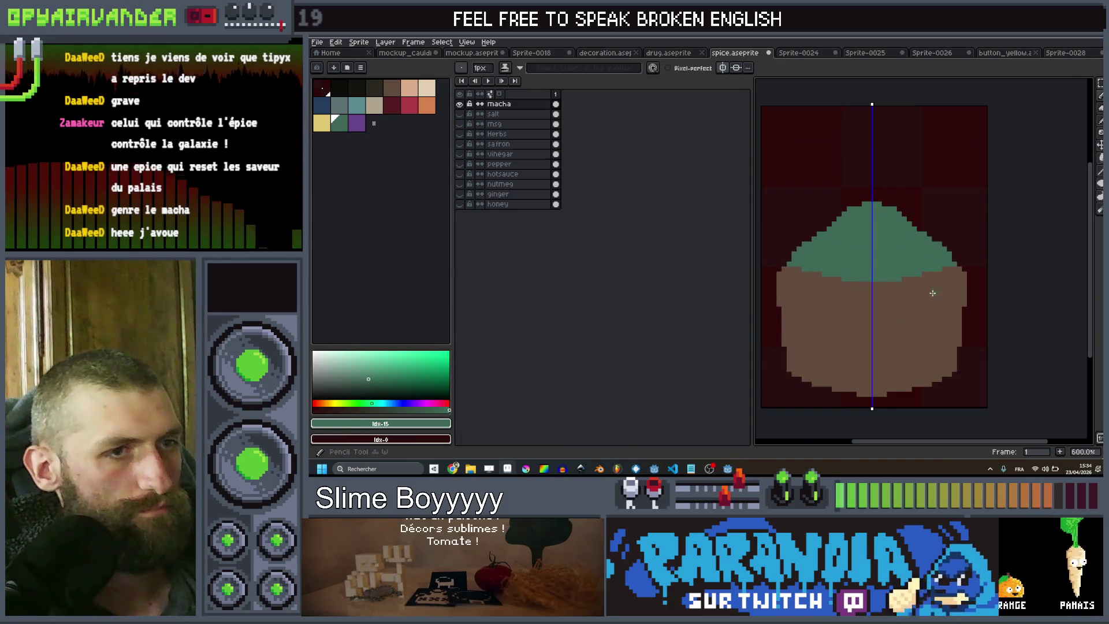
Add small green spills along the lower right base of the pot
key("b")
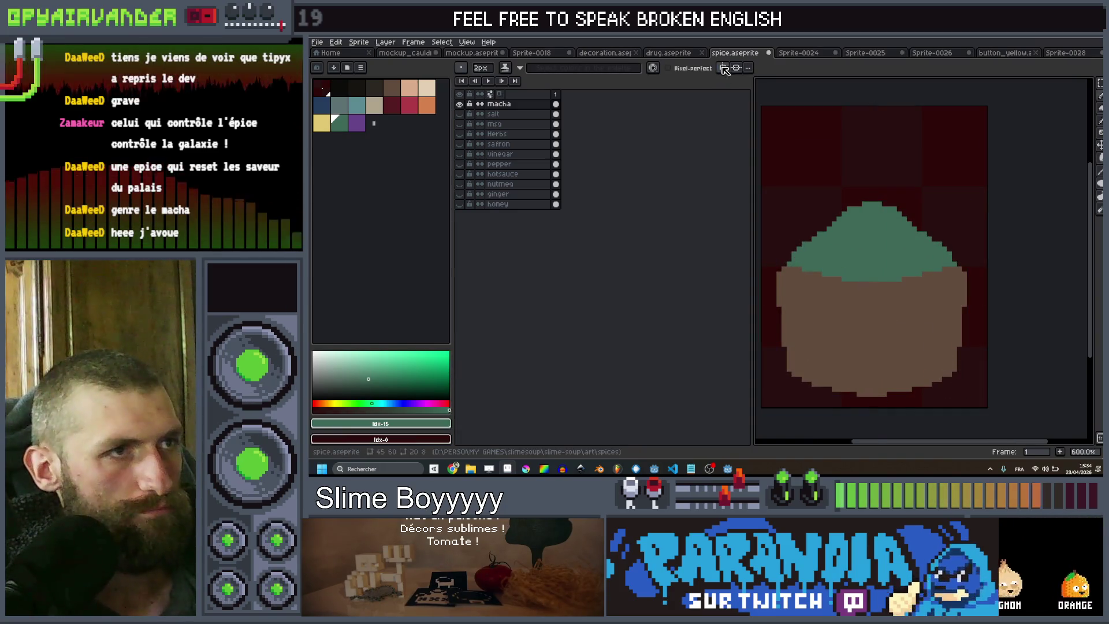
scroll(929, 379, "up", 1)
left_click_drag(954, 399, 931, 389)
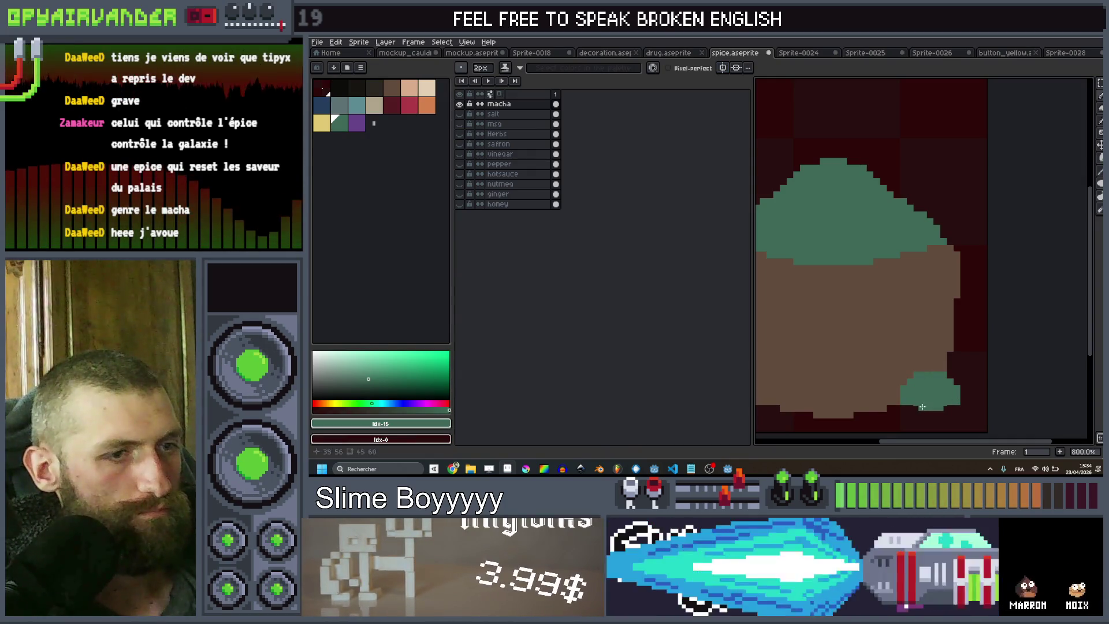
scroll(919, 410, "left", 2)
left_click_drag(907, 408, 904, 412)
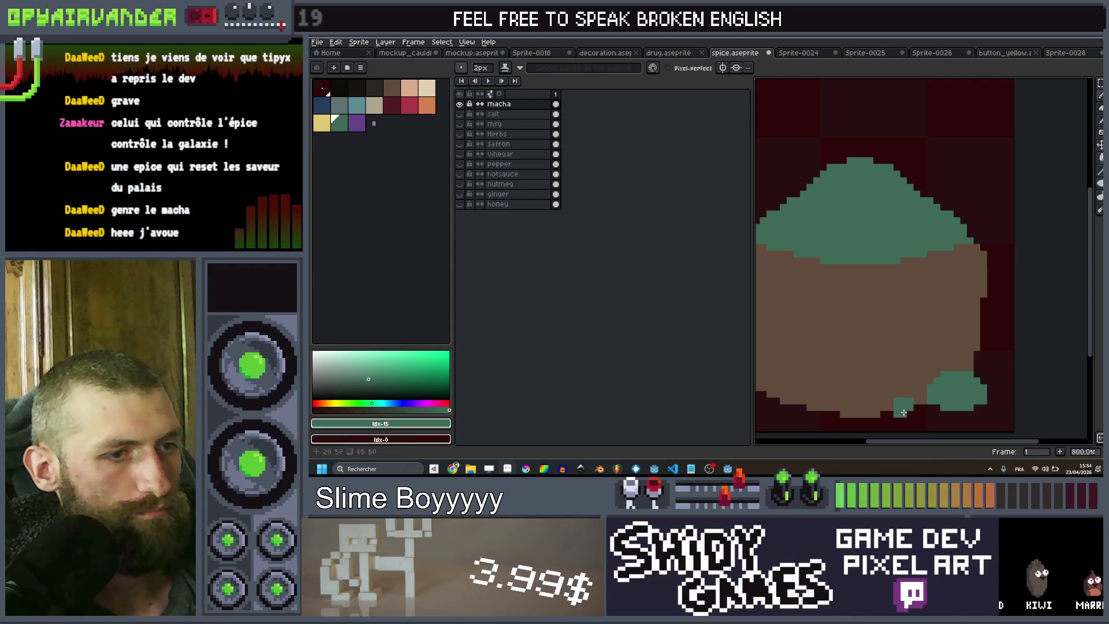
key("minus")
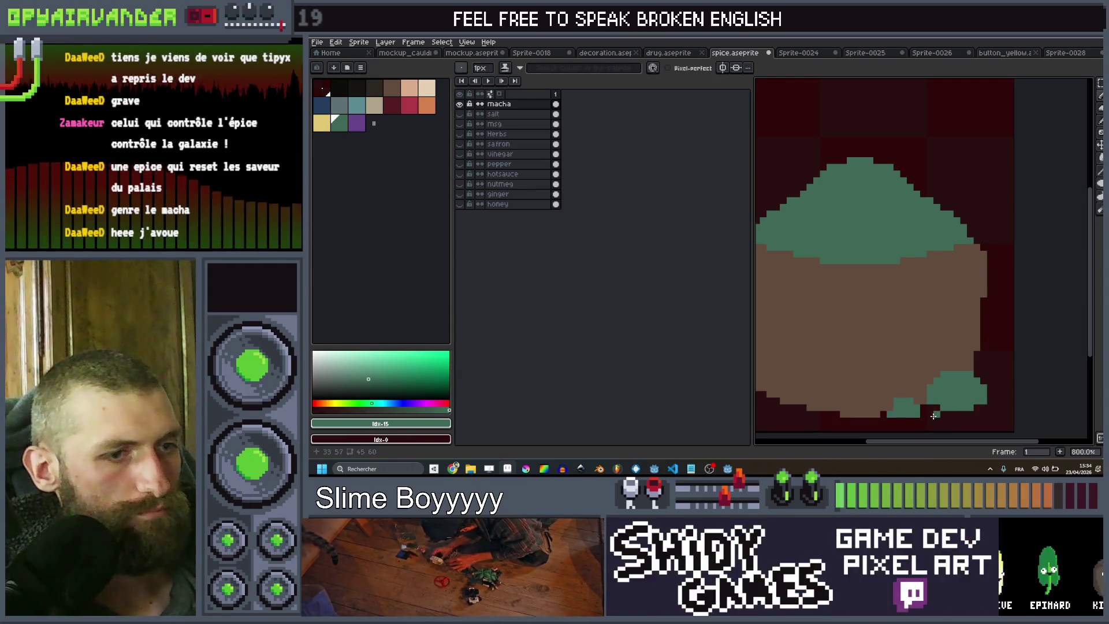
scroll(934, 416, "down", 3)
scroll(920, 405, "up", 3)
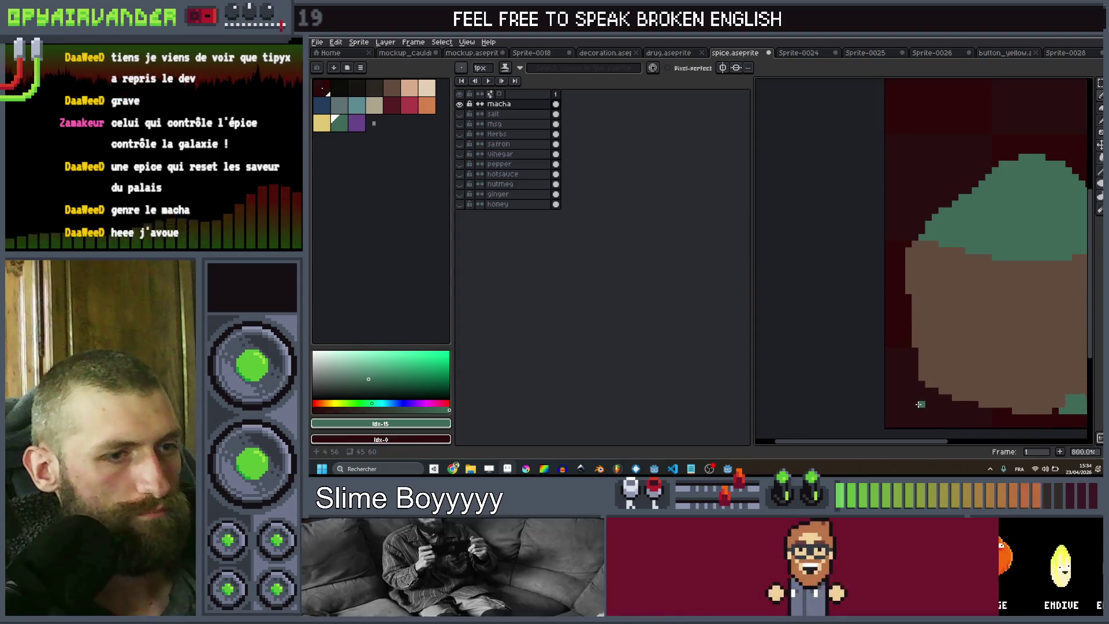
scroll(947, 407, "up", 1)
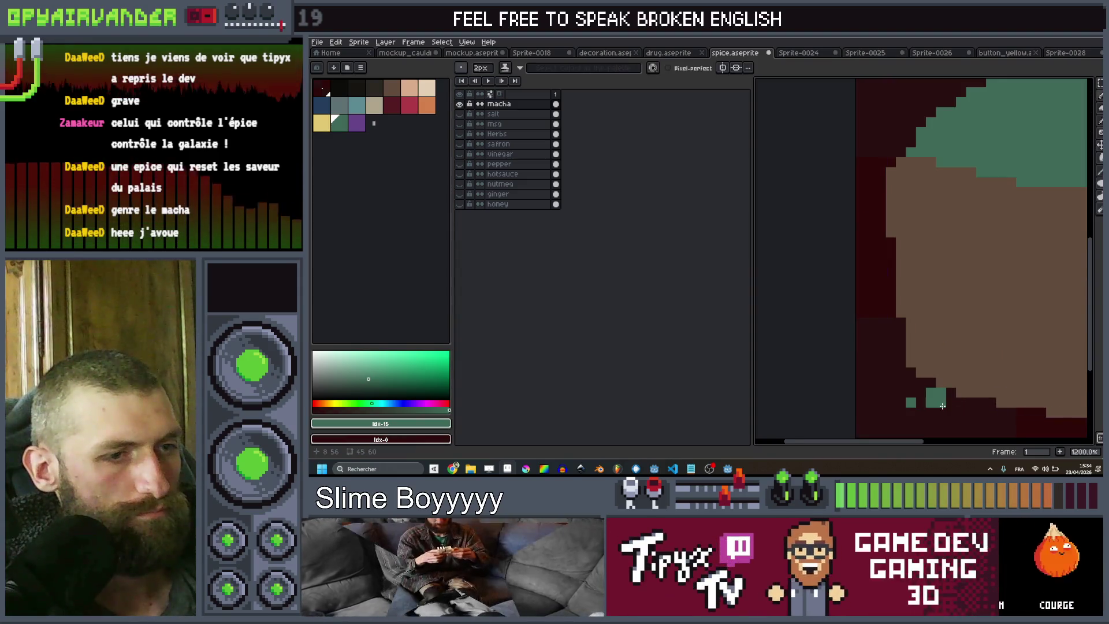
key("minus")
scroll(891, 382, "down", 8)
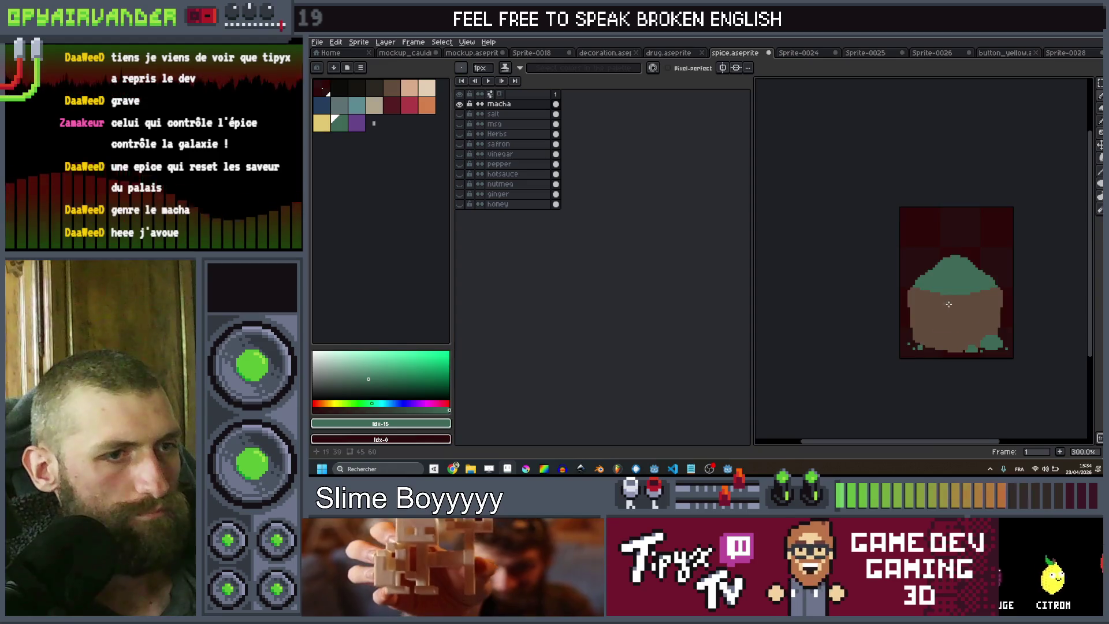
scroll(957, 284, "up", 6)
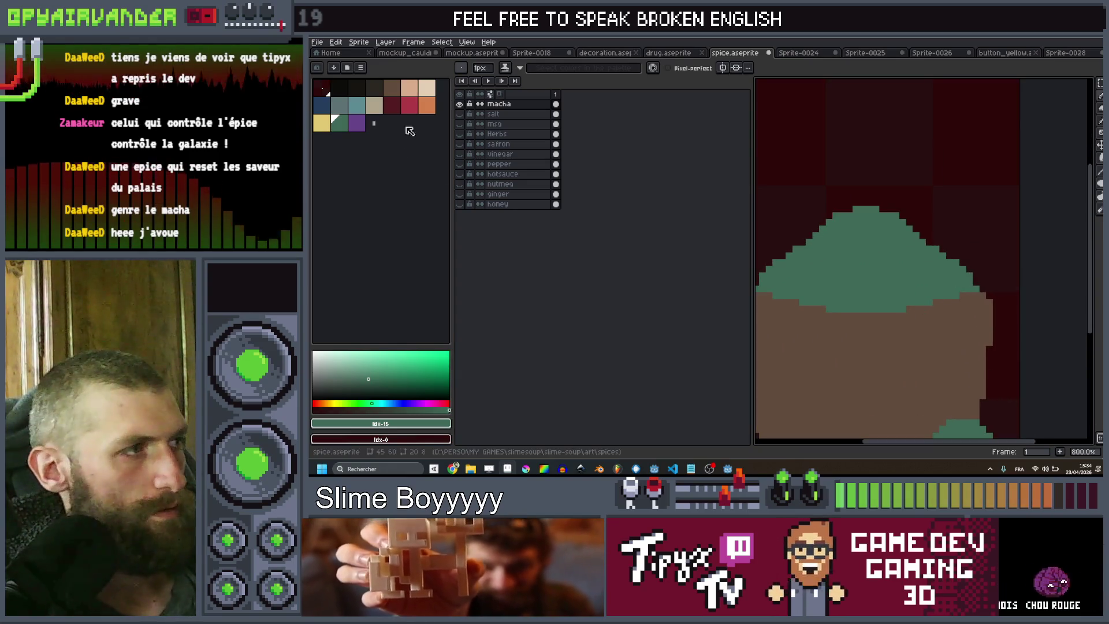
left_click(380, 91)
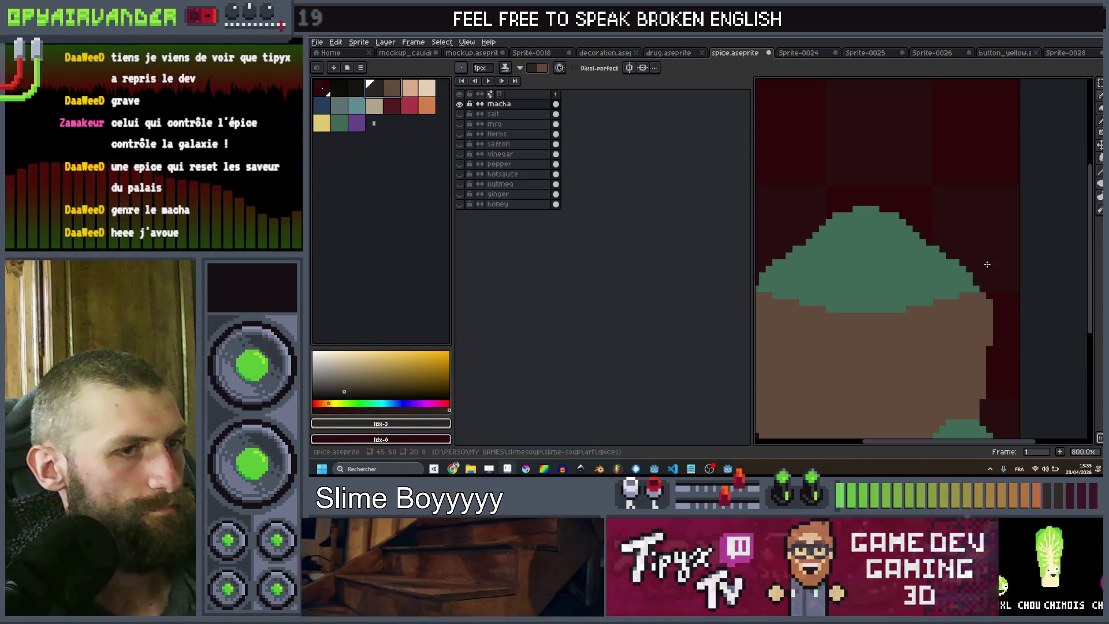
mouse_move(970, 339)
left_mouse_down()
mouse_move(1055, 254)
mouse_move(1008, 277)
mouse_move(1040, 266)
mouse_move(1010, 289)
mouse_move(1040, 300)
left_mouse_up()
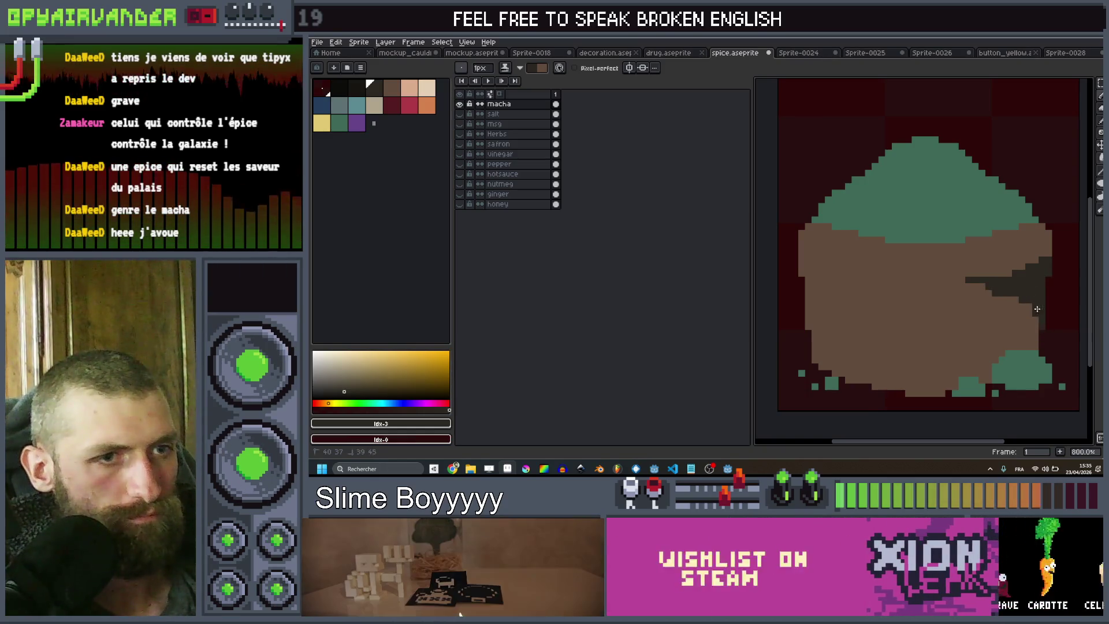
scroll(1028, 347, "down", 4)
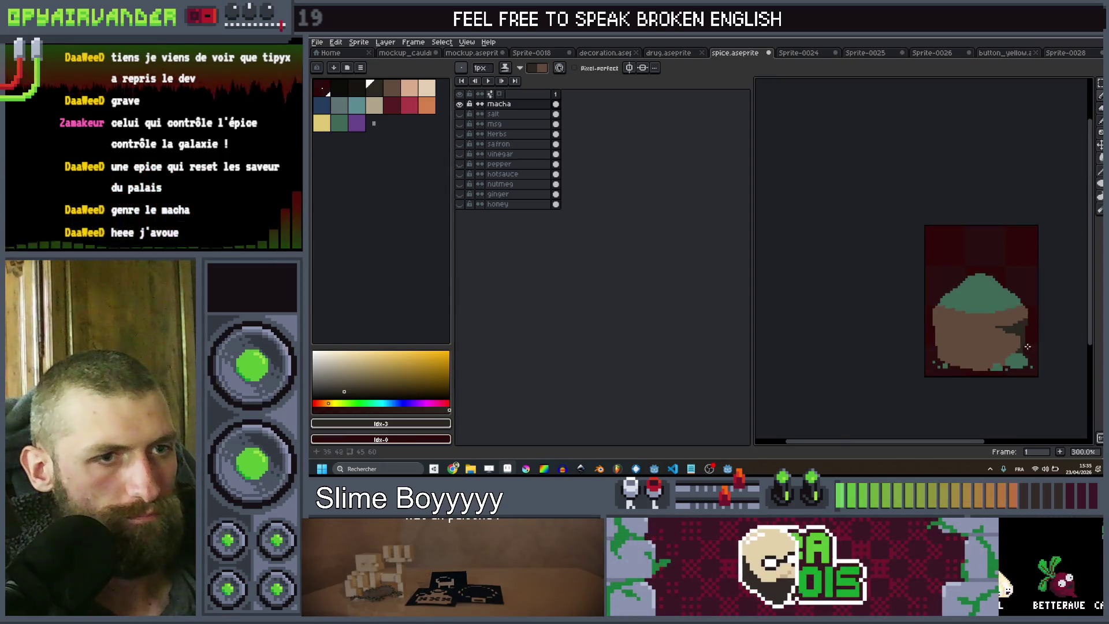
scroll(845, 302, "up", 6)
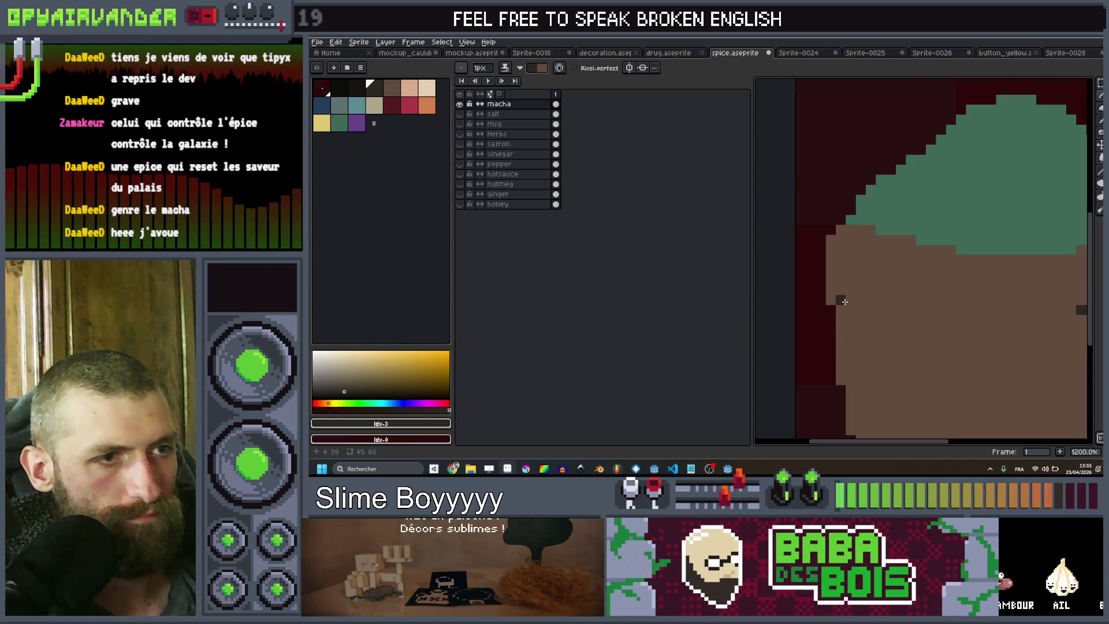
scroll(803, 292, "down", 2)
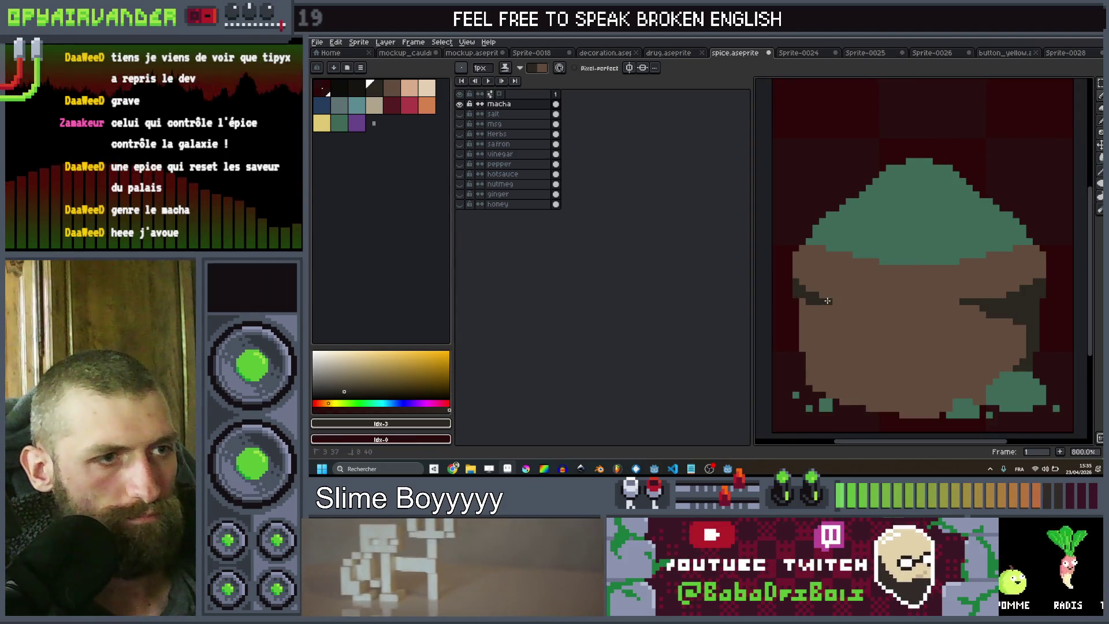
scroll(827, 301, "down", 7)
scroll(899, 244, "up", 5)
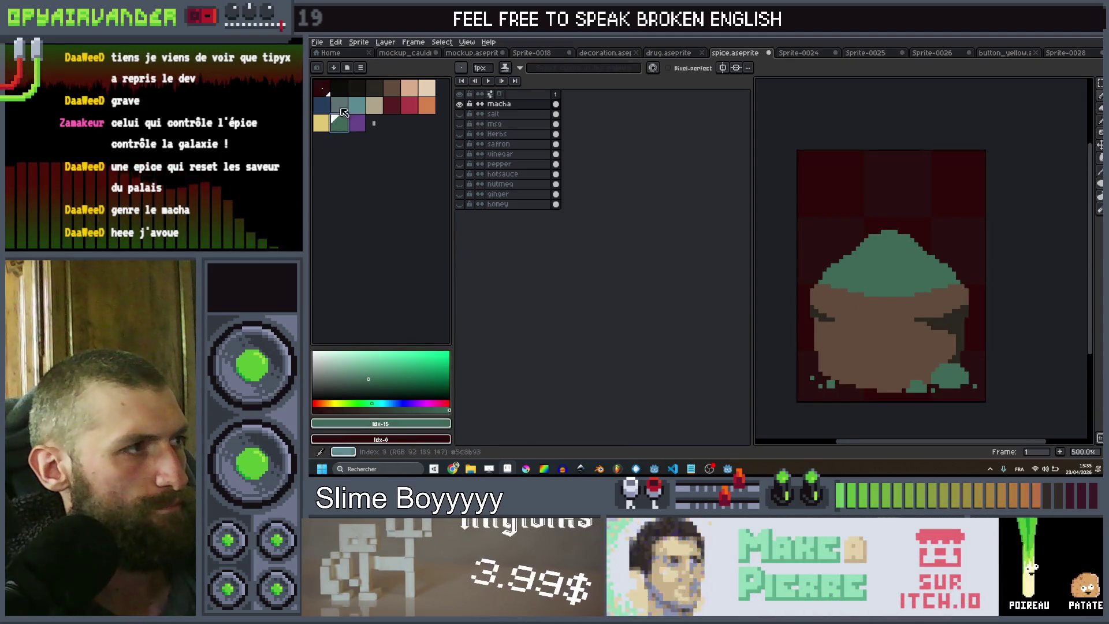
Paint a dark blue band across the pot's rim and roughen its top edge with single pixels
key("b")
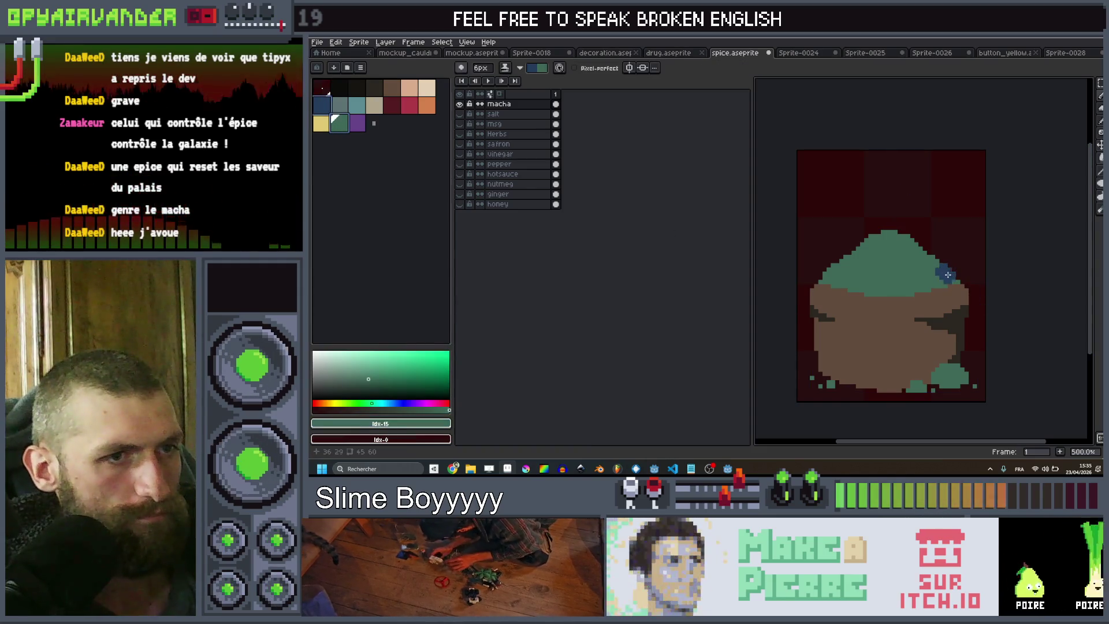
left_click_drag(916, 299, 831, 292)
scroll(860, 292, "up", 2)
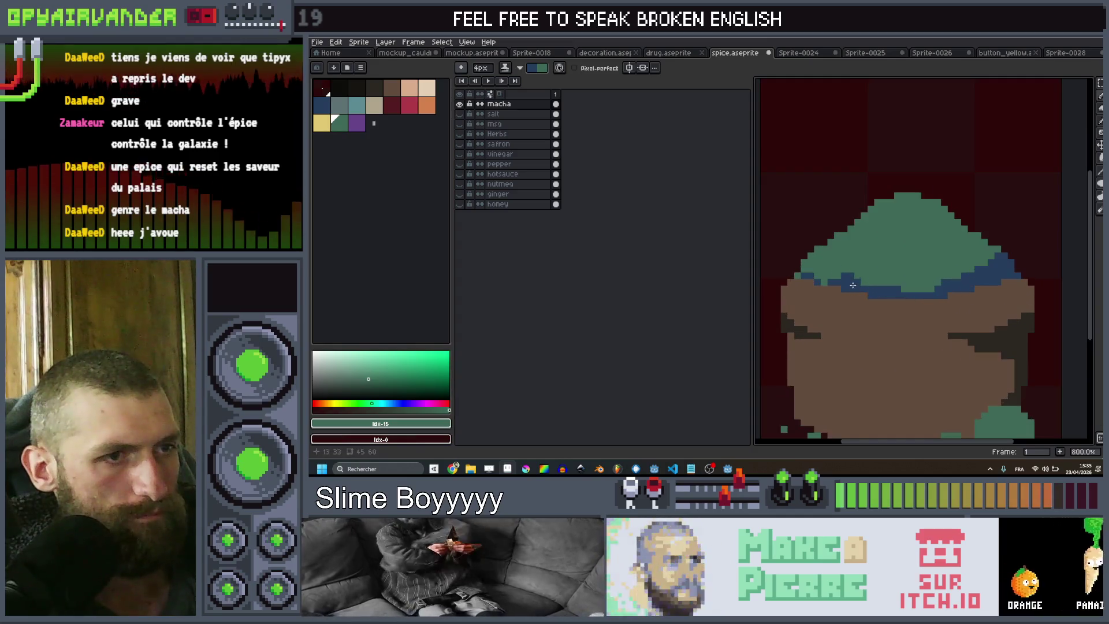
key("minus")
key("minus")
key("minus")
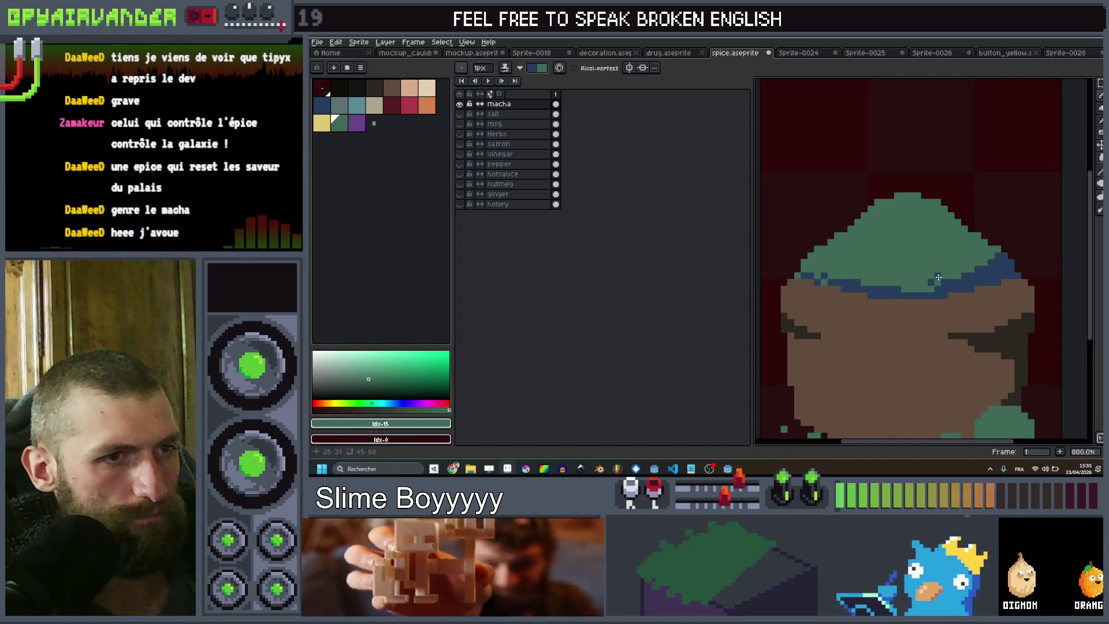
left_click(972, 263)
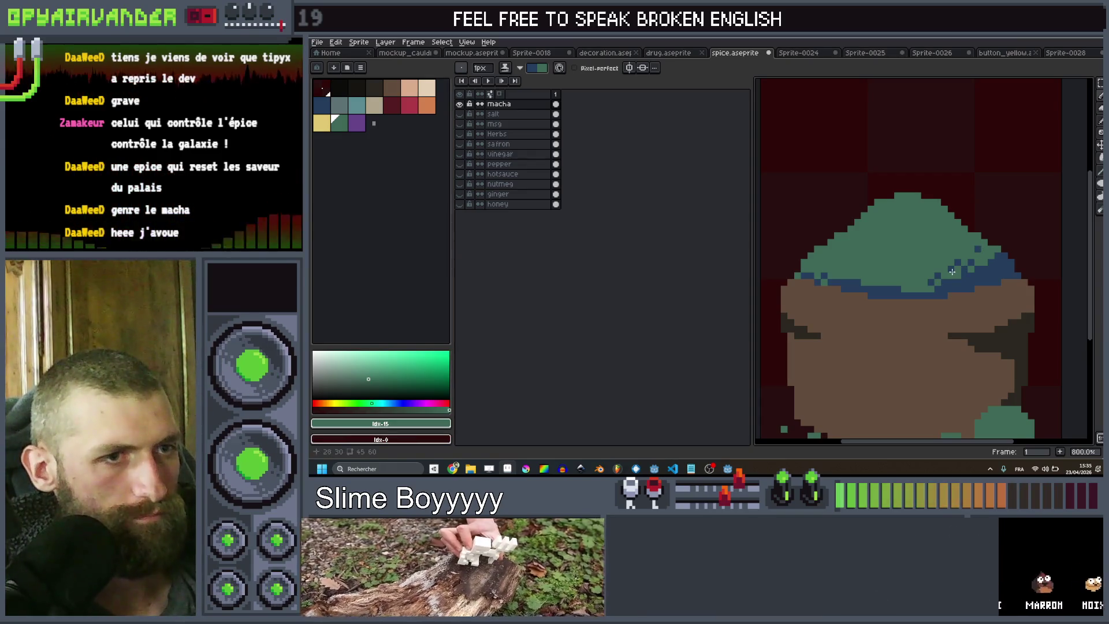
scroll(951, 264, "down", 6)
scroll(951, 265, "up", 6)
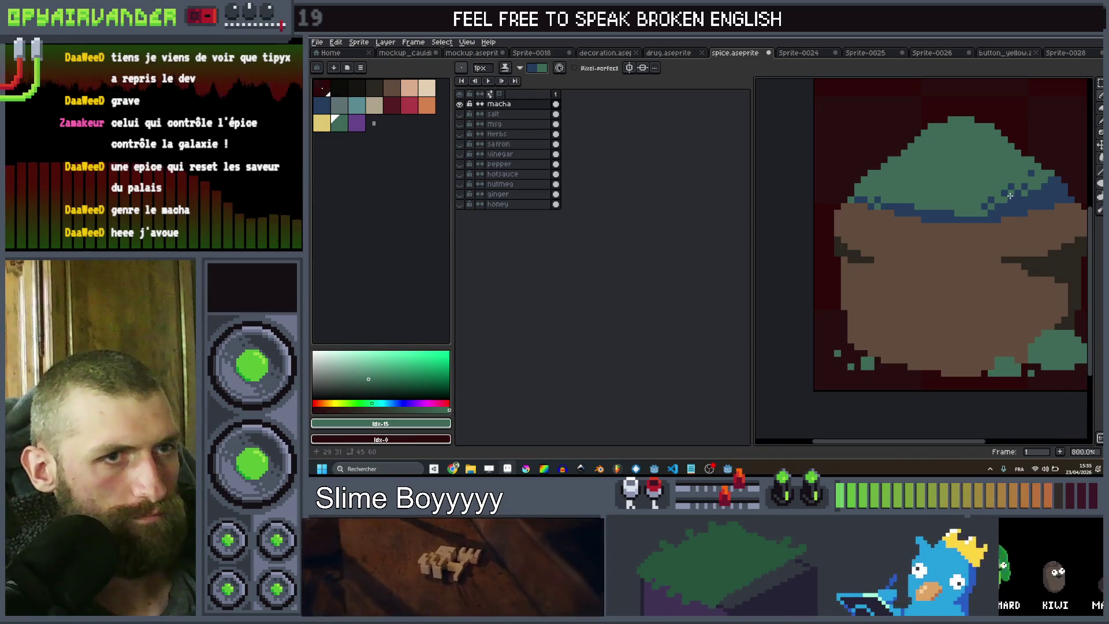
scroll(1010, 195, "down", 6)
scroll(933, 226, "up", 3)
scroll(933, 227, "down", 2)
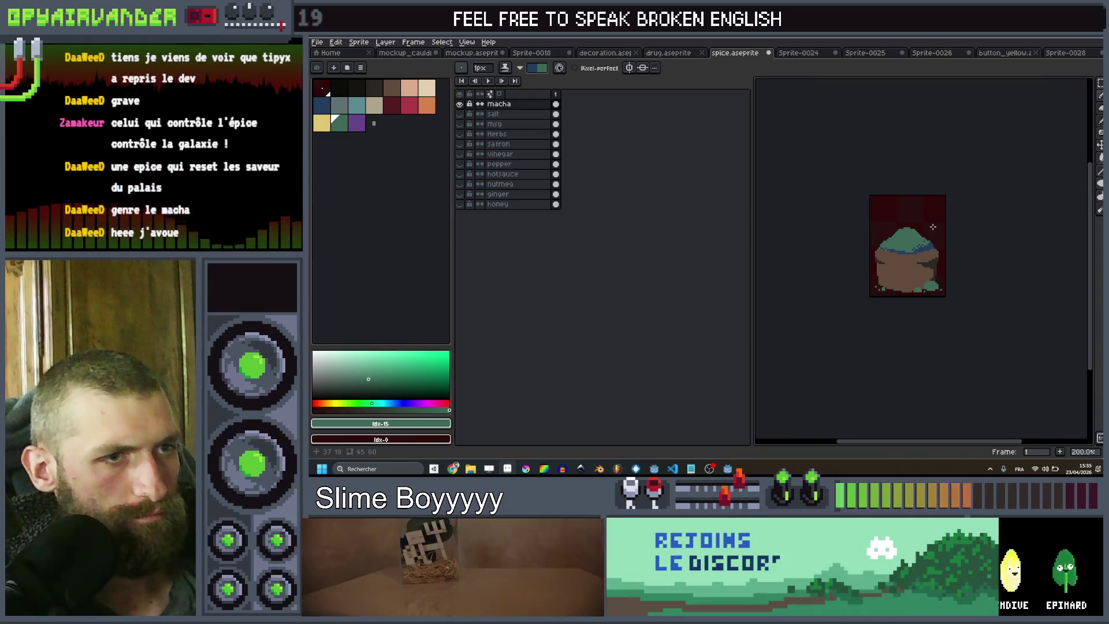
scroll(933, 226, "down", 2)
scroll(937, 227, "up", 3)
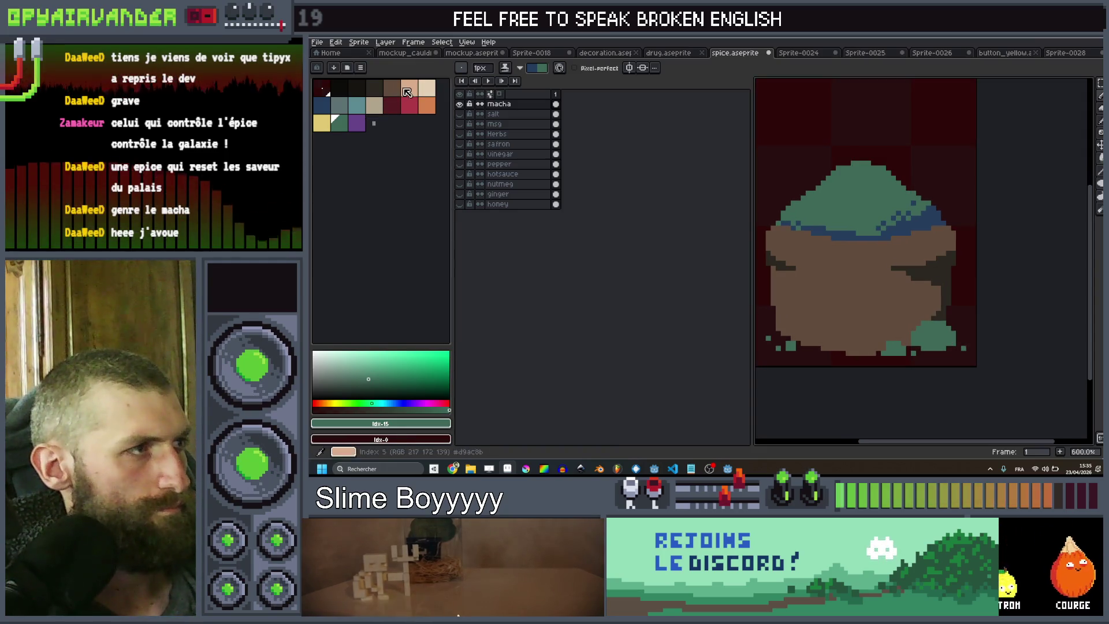
Select dark brown and swap the foreground and background colours
left_click(393, 91)
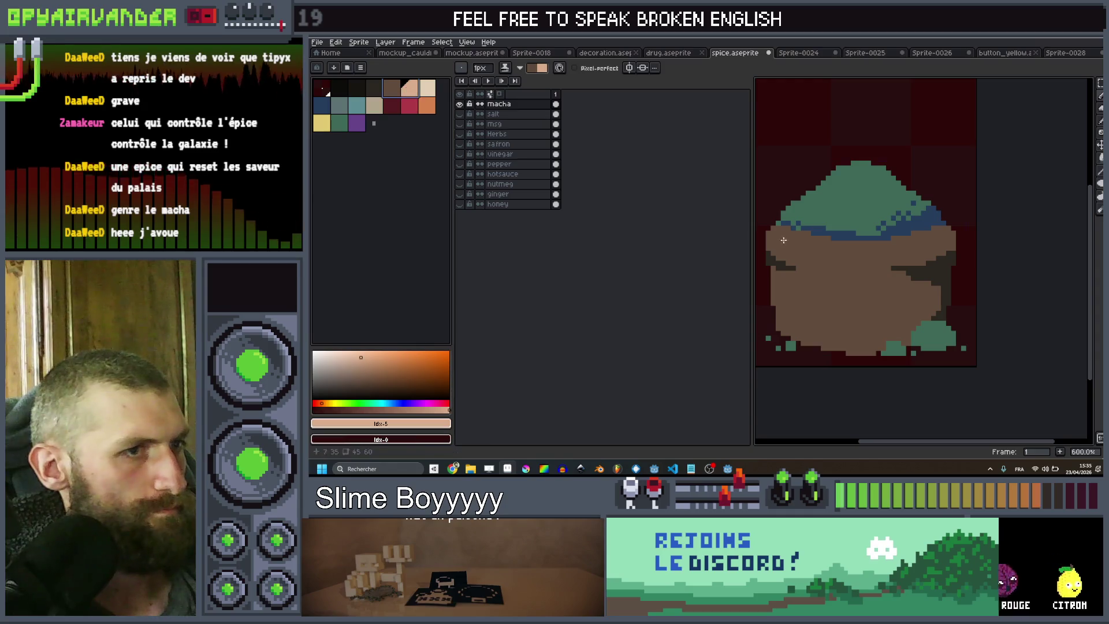
key("v")
left_click(393, 90)
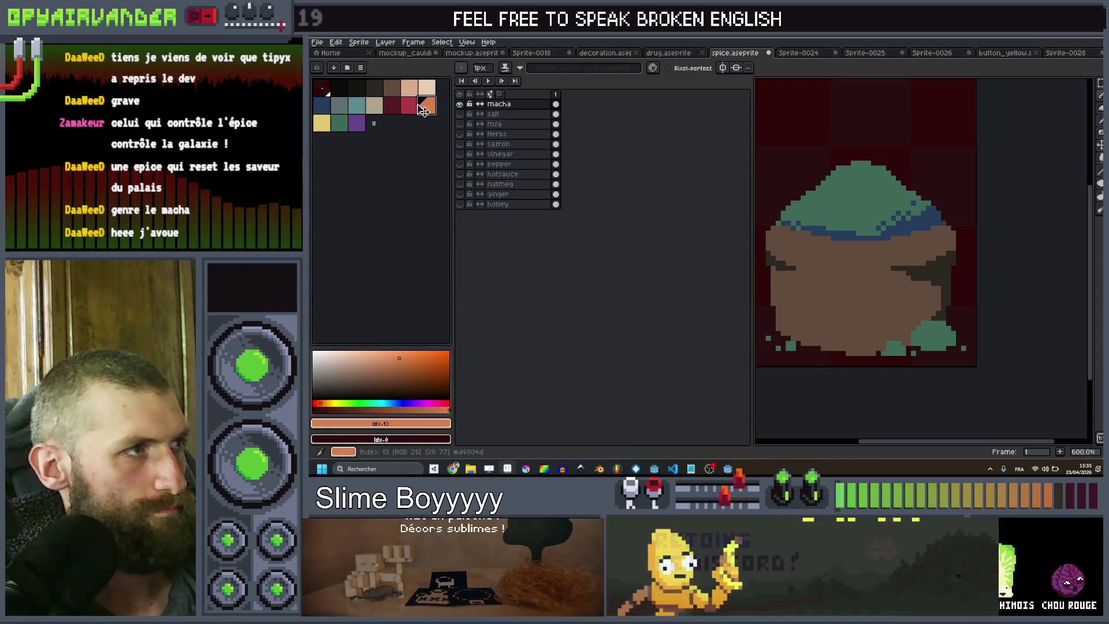
key("x")
key("v")
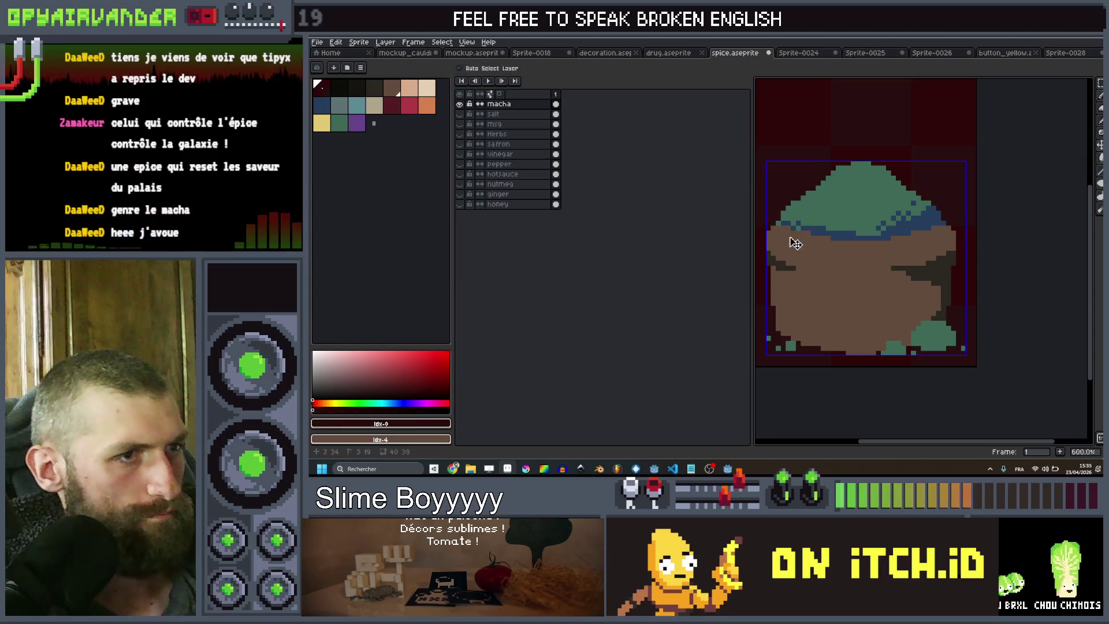
Turn on vertical mirror symmetry and choose the peach colour
left_click(629, 67)
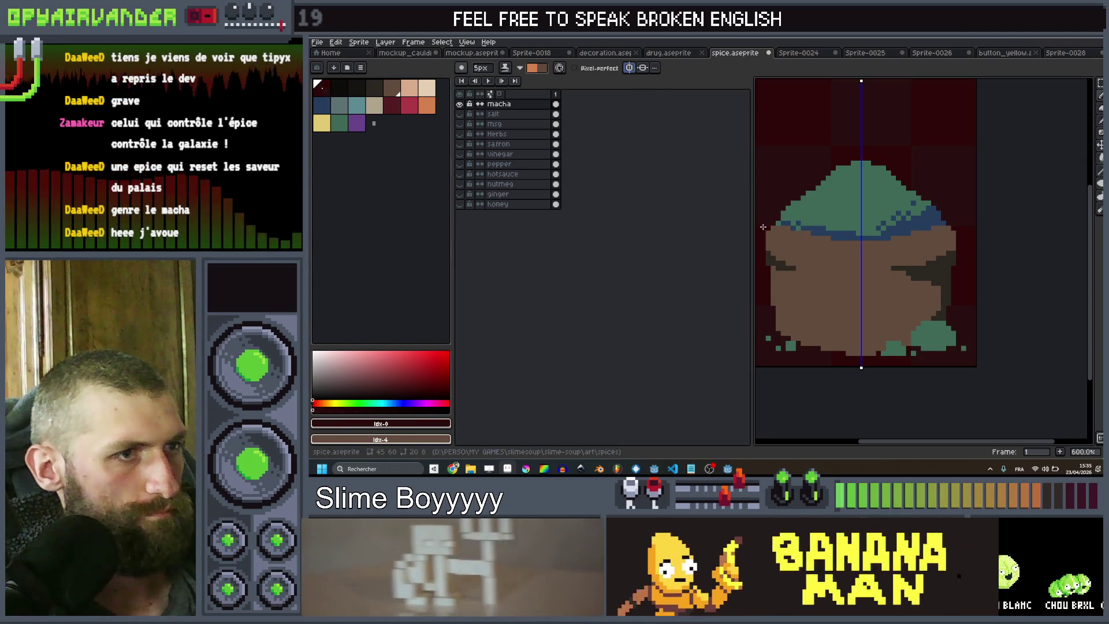
scroll(924, 231, "down", 5)
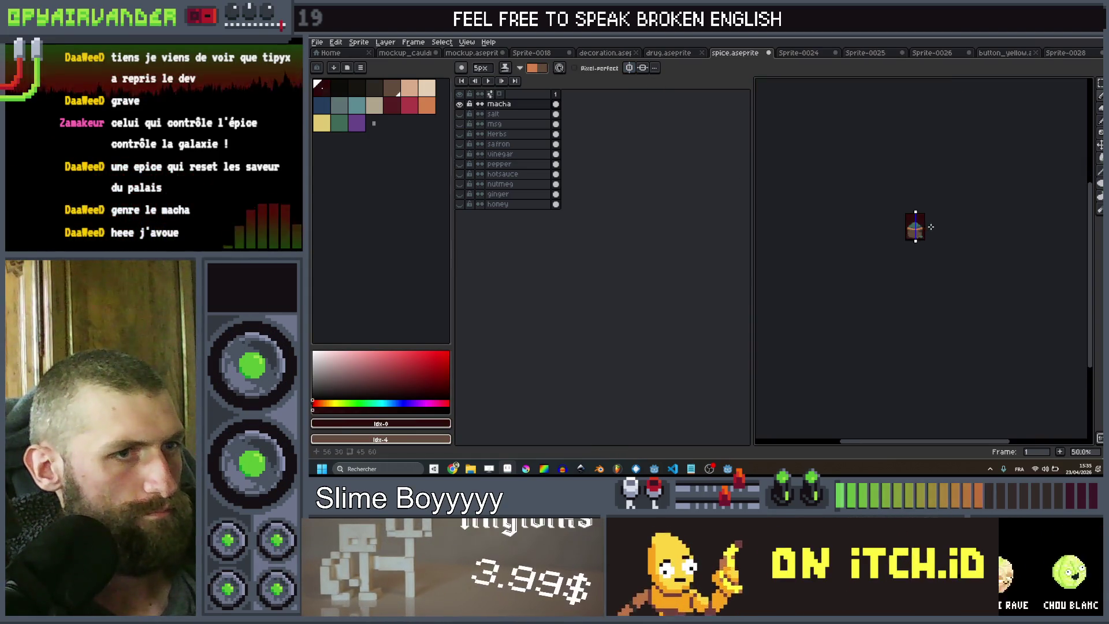
scroll(935, 227, "up", 4)
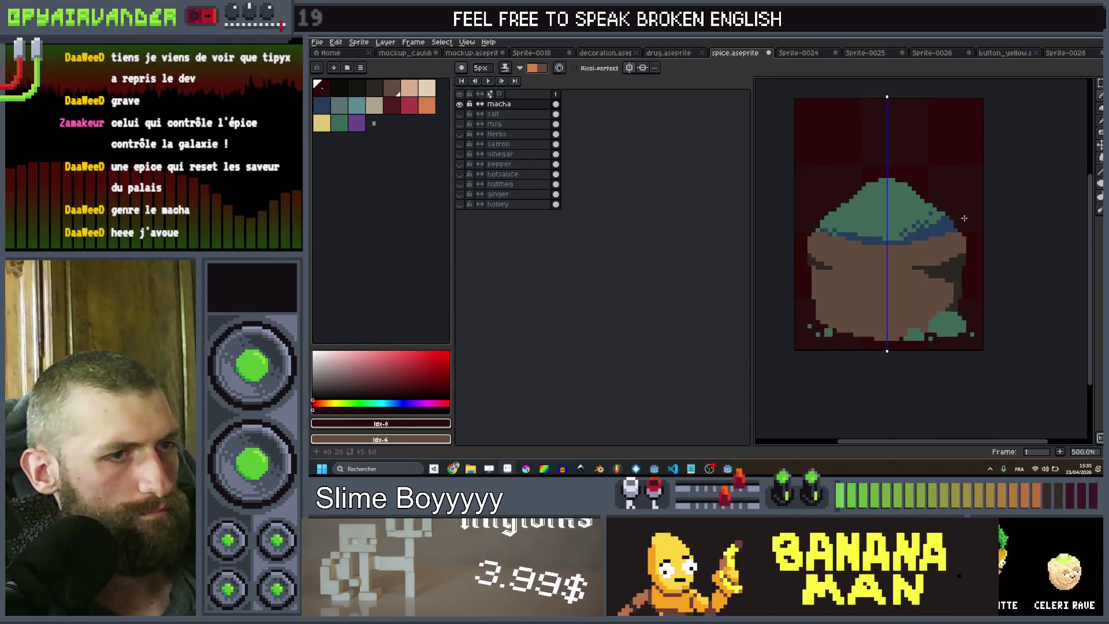
scroll(948, 225, "down", 4)
scroll(967, 218, "up", 1)
scroll(951, 222, "up", 1)
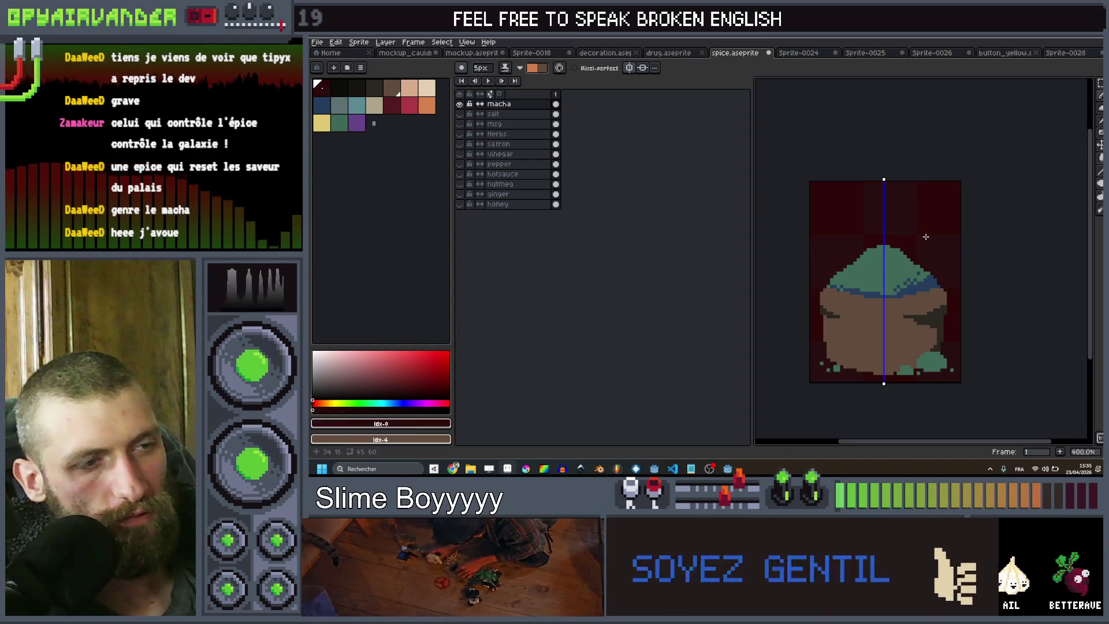
scroll(926, 237, "down", 3)
scroll(921, 241, "up", 4)
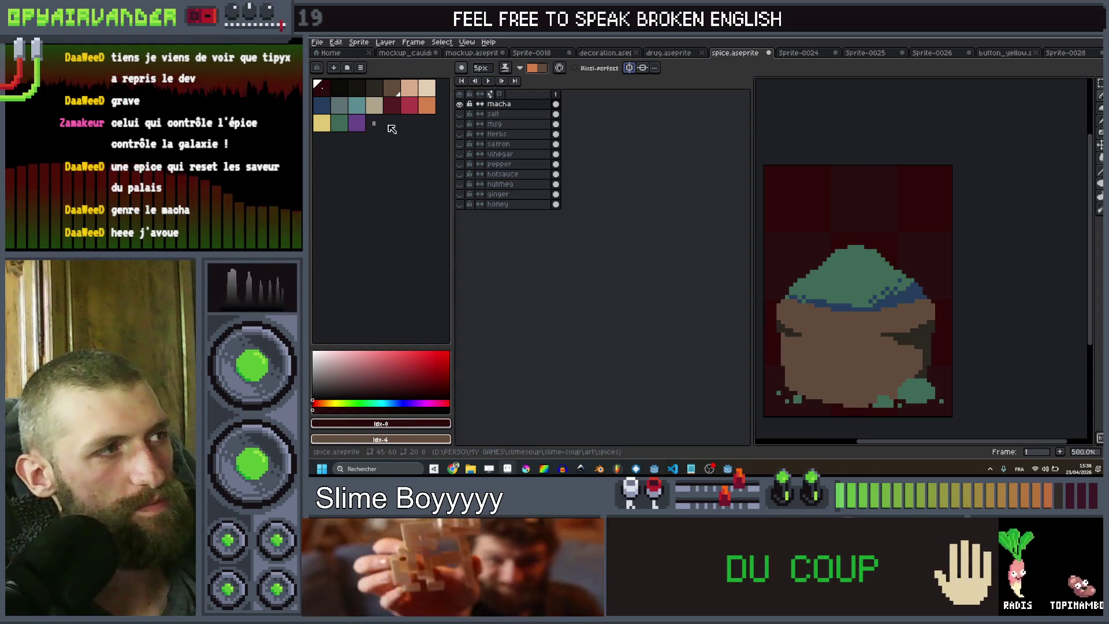
left_click(409, 88)
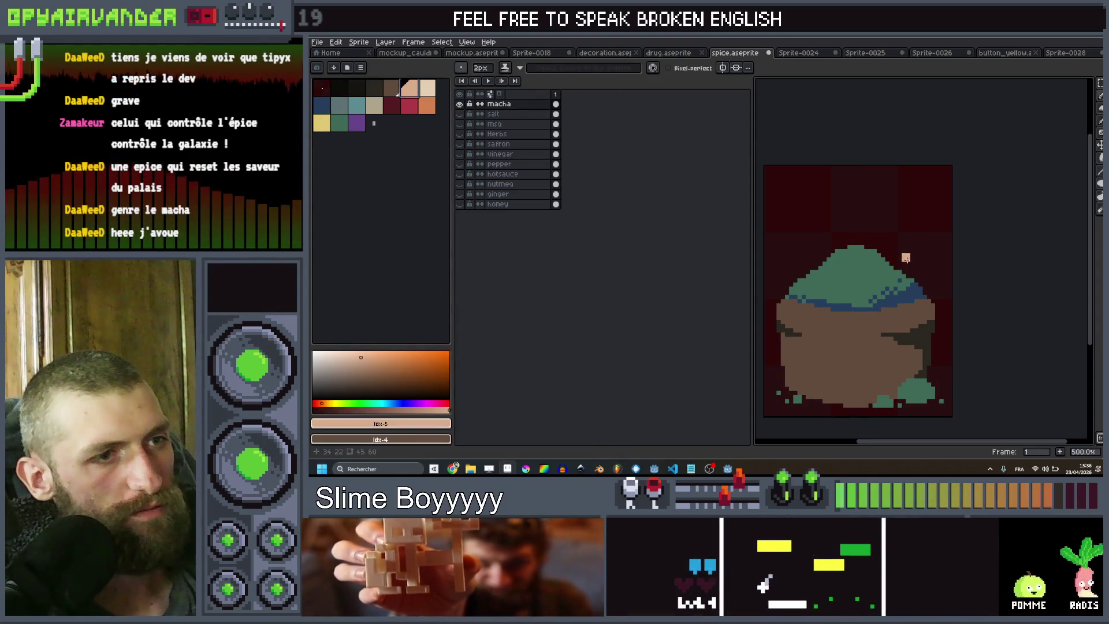
scroll(905, 259, "right", 2)
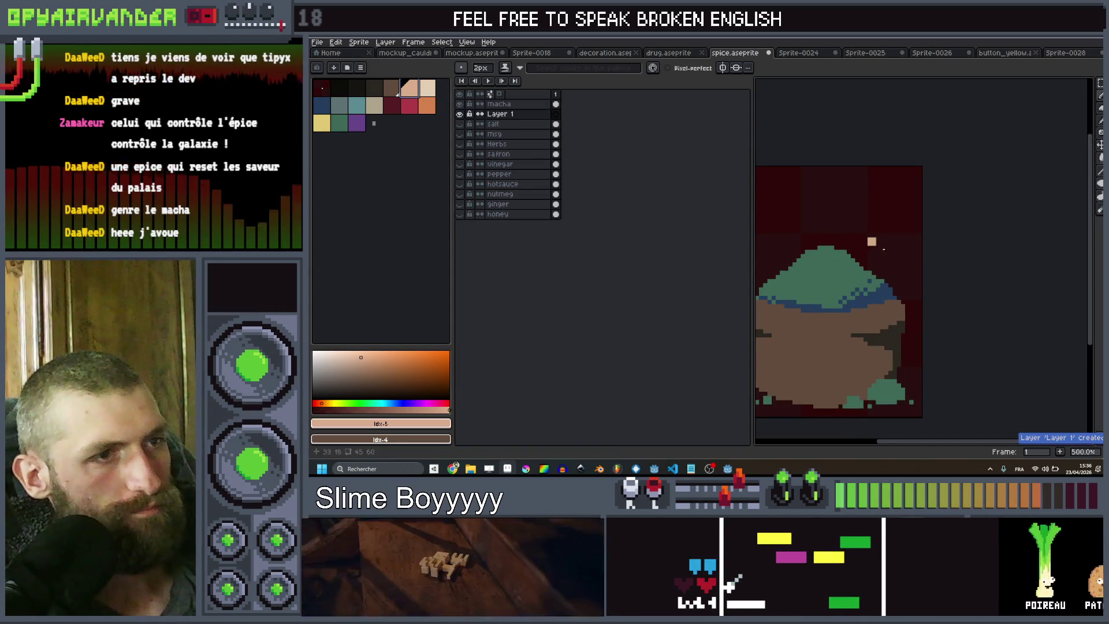
Paint a peach blob with a stick rising from it atop the green mound on Layer 1
key("b")
left_click_drag(862, 263, 844, 202)
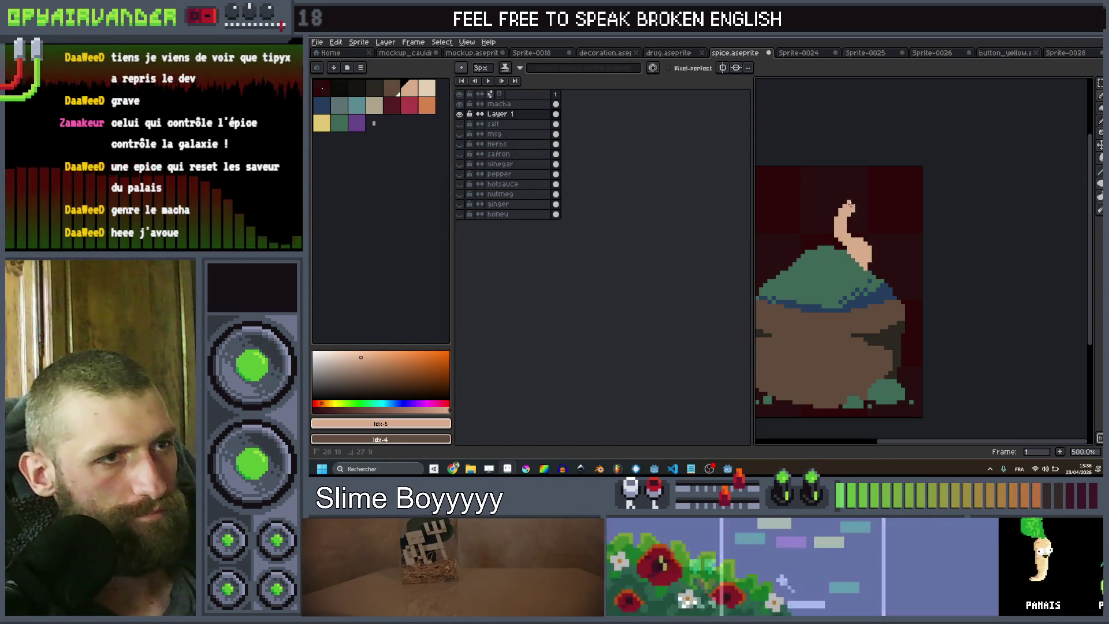
key("ctrl+z")
mouse_move(453, 469)
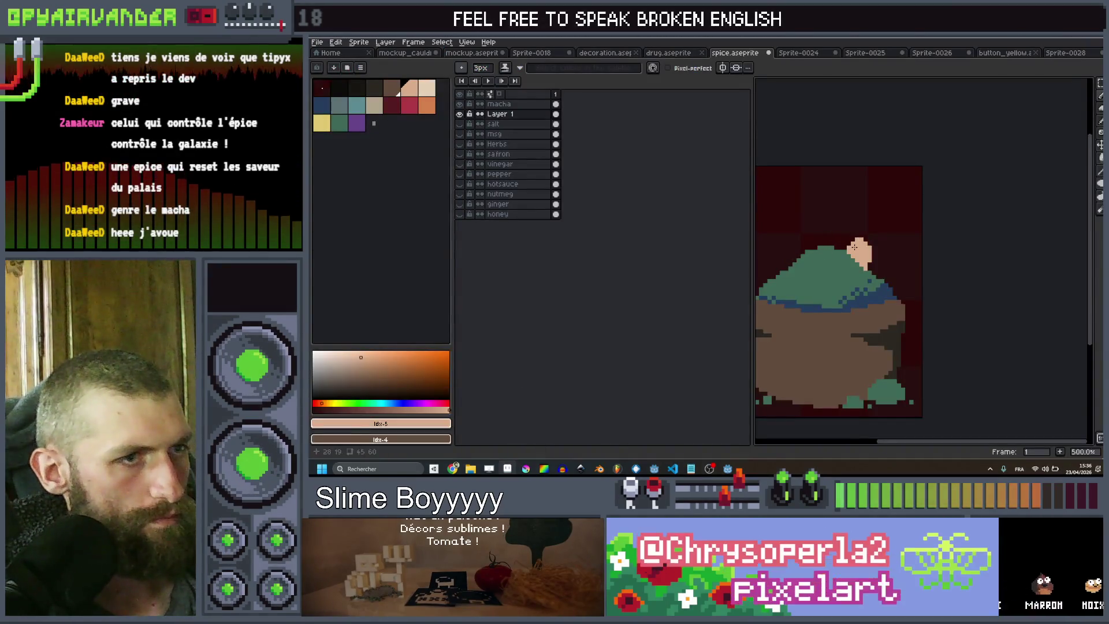
mouse_move(855, 247)
left_mouse_down()
mouse_move(880, 184)
mouse_move(890, 194)
mouse_move(911, 181)
mouse_move(943, 213)
mouse_move(902, 253)
left_mouse_up()
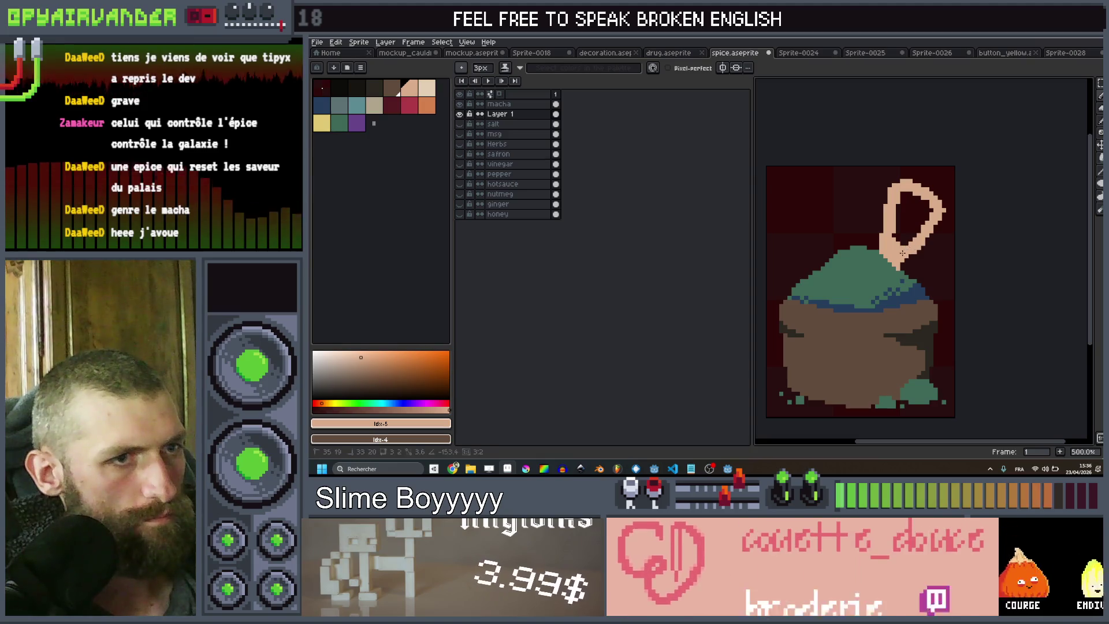
key("ctrl+z")
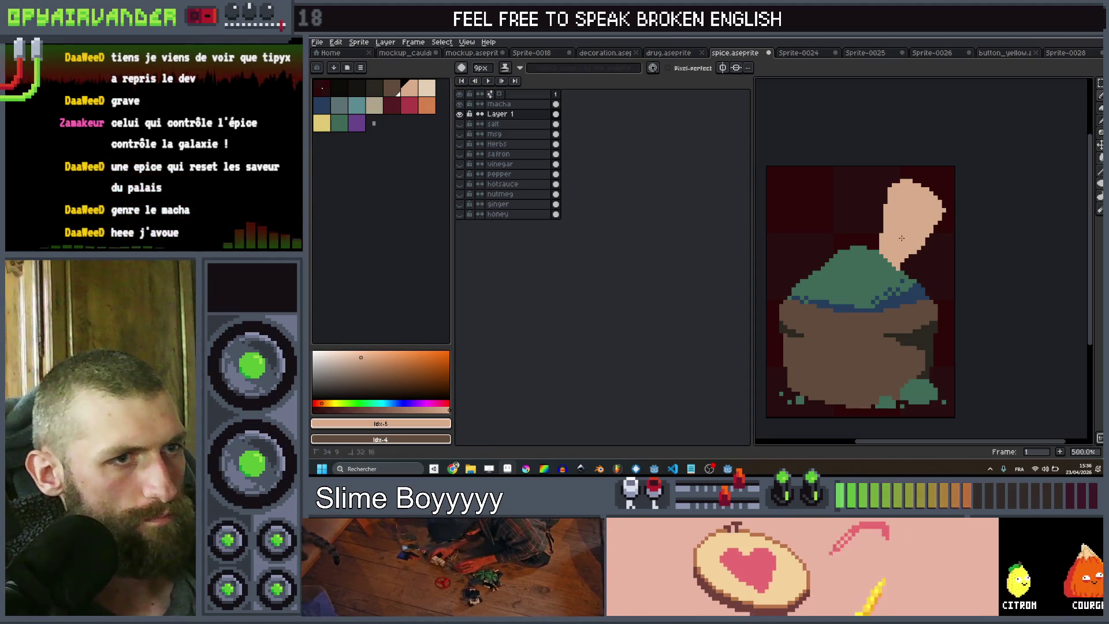
scroll(905, 229, "down", 3)
scroll(905, 231, "up", 3)
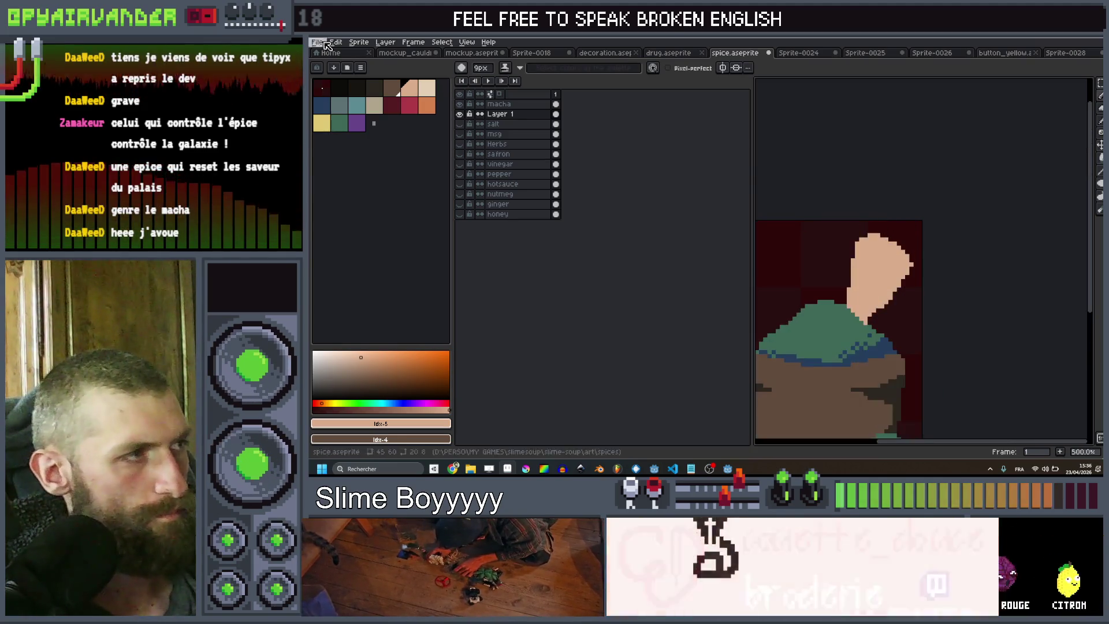
left_click(399, 92)
key("minus")
key("minus")
Draw brown detail lines across and along the edges of the peach whisk shape
left_click_drag(870, 234, 862, 240)
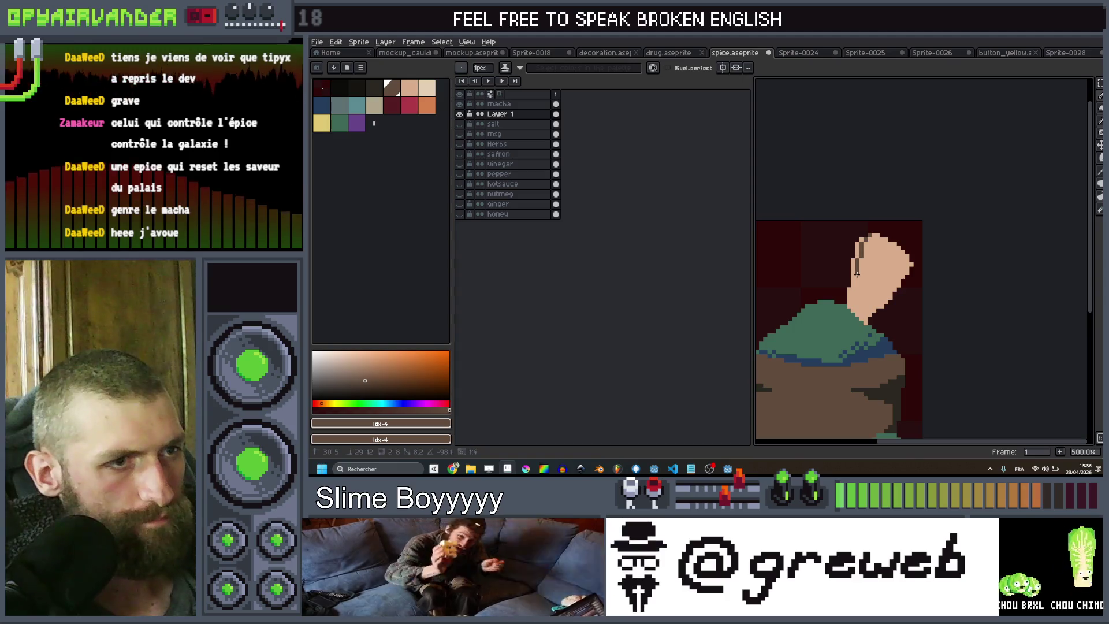
left_click_drag(856, 287, 869, 244)
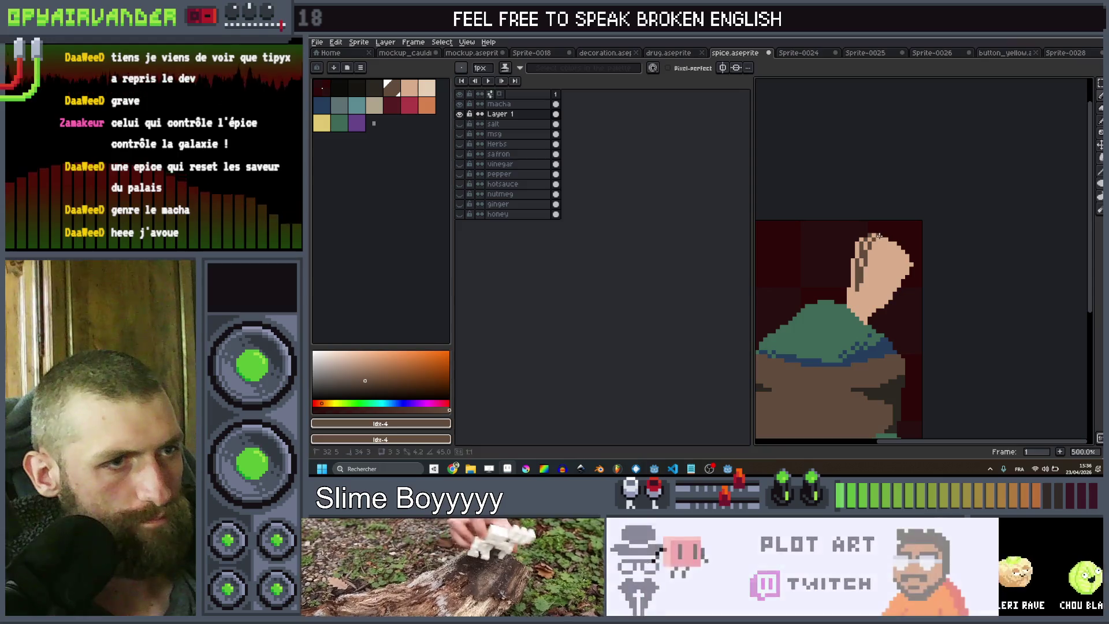
mouse_move(876, 248)
left_mouse_down()
mouse_move(864, 293)
mouse_move(882, 253)
left_mouse_up()
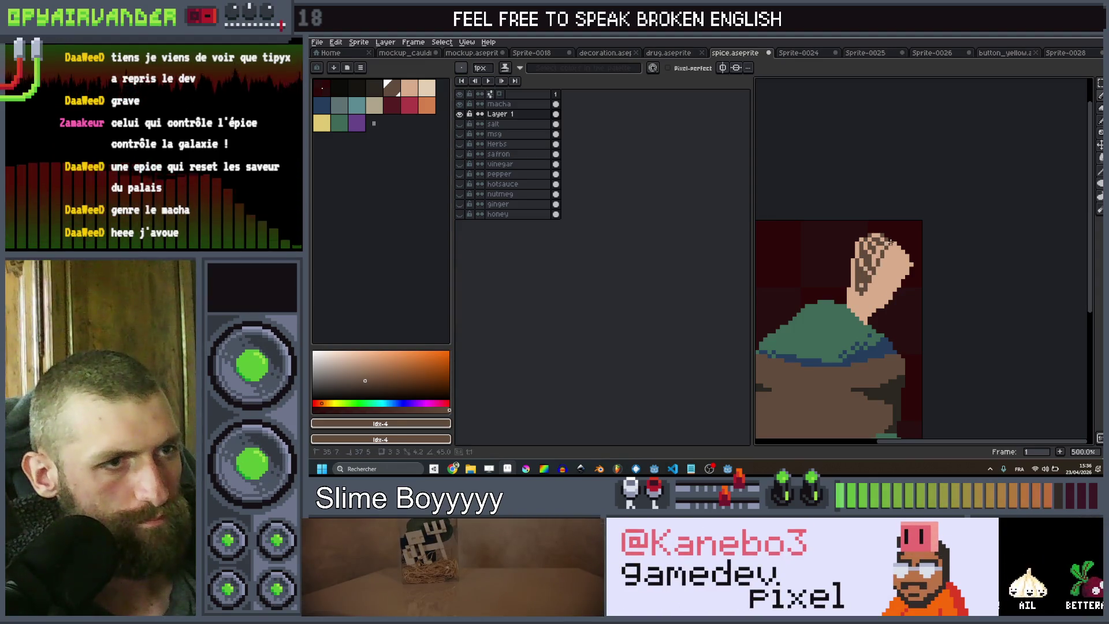
mouse_move(880, 279)
left_mouse_down()
mouse_move(866, 294)
mouse_move(901, 262)
left_mouse_up()
left_click(899, 261, "shift")
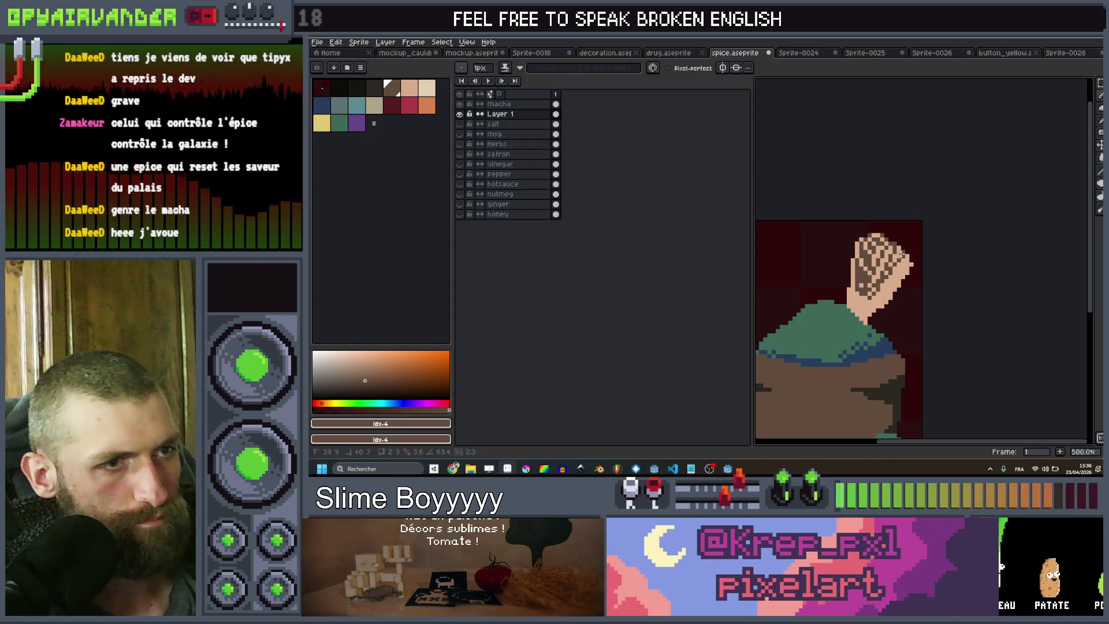
mouse_move(910, 265)
left_mouse_down()
mouse_move(881, 301)
mouse_move(890, 294)
left_mouse_up()
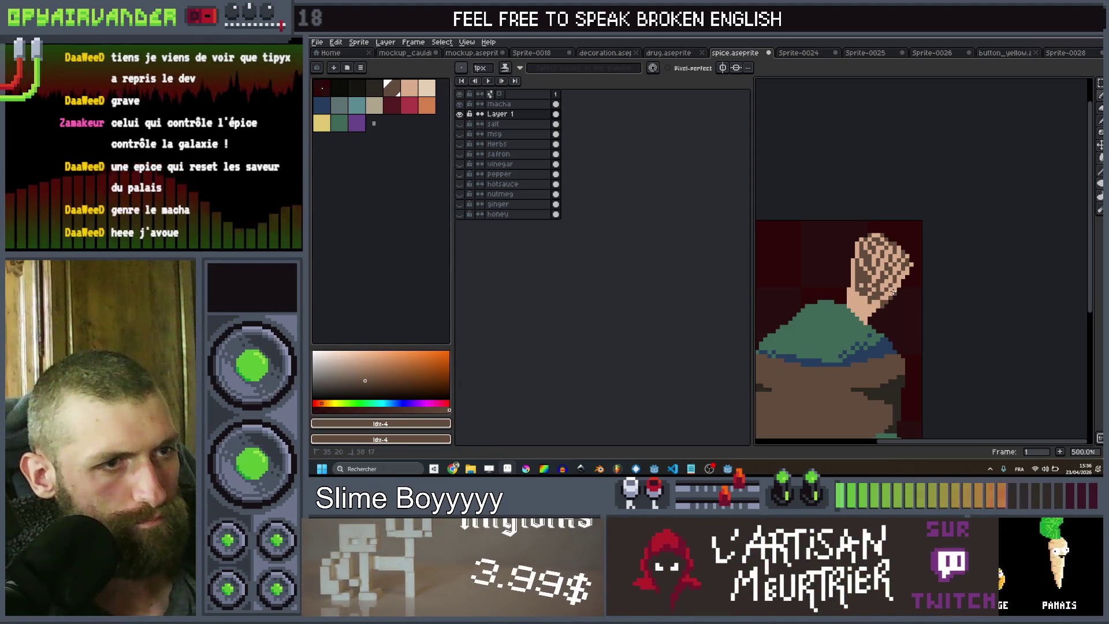
scroll(893, 292, "down", 4)
scroll(907, 269, "up", 5)
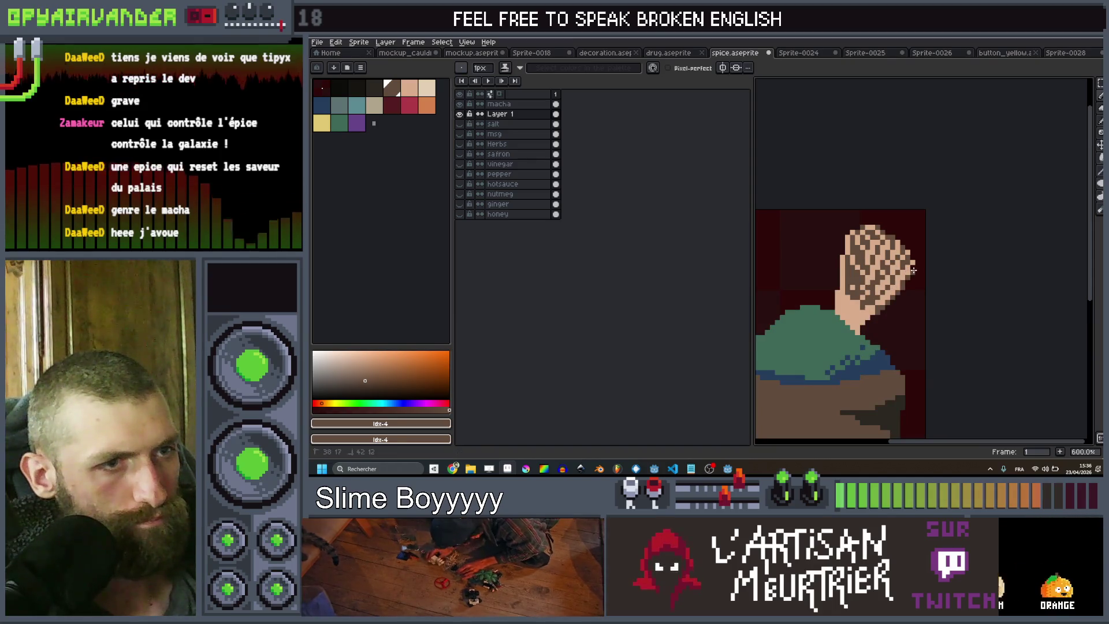
scroll(869, 286, "up", 3)
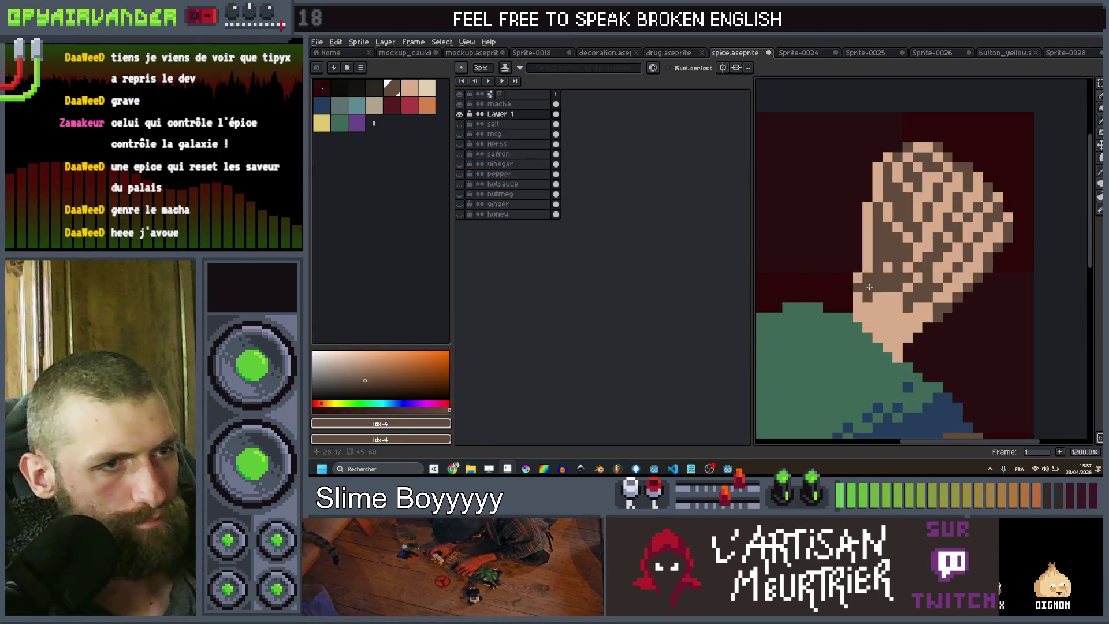
scroll(870, 282, "down", 2)
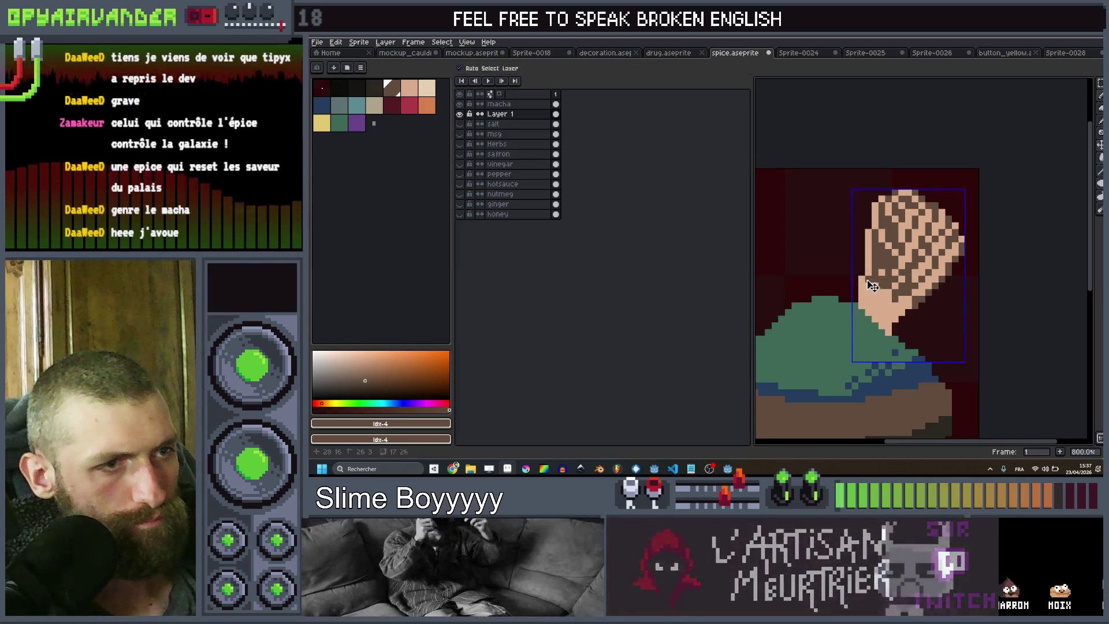
left_click_drag(865, 279, 904, 311)
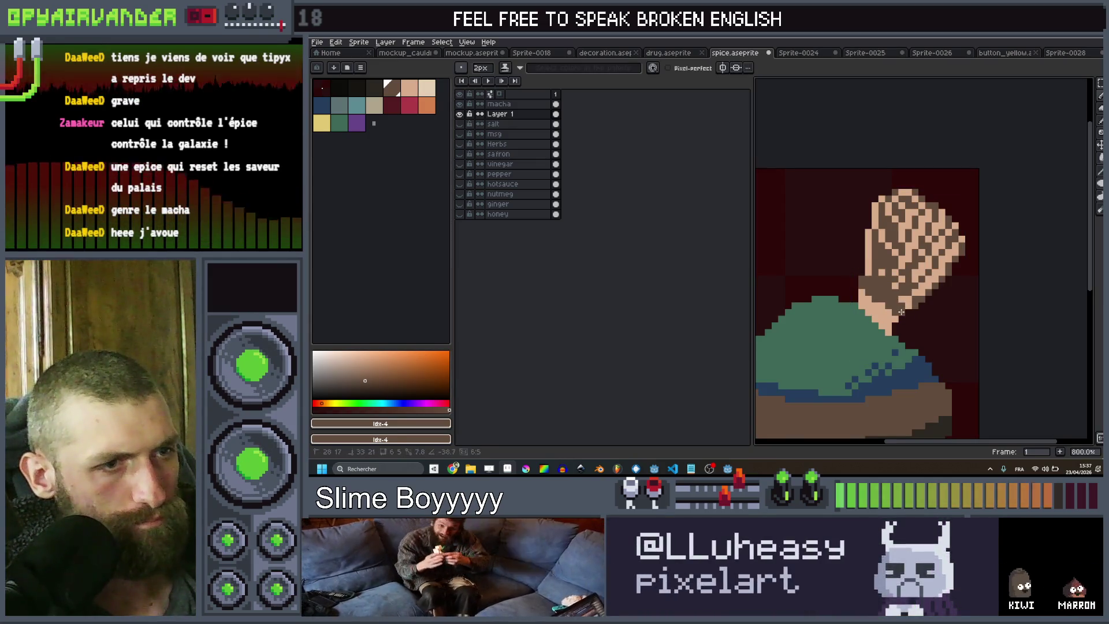
scroll(901, 312, "down", 5)
scroll(936, 275, "up", 7)
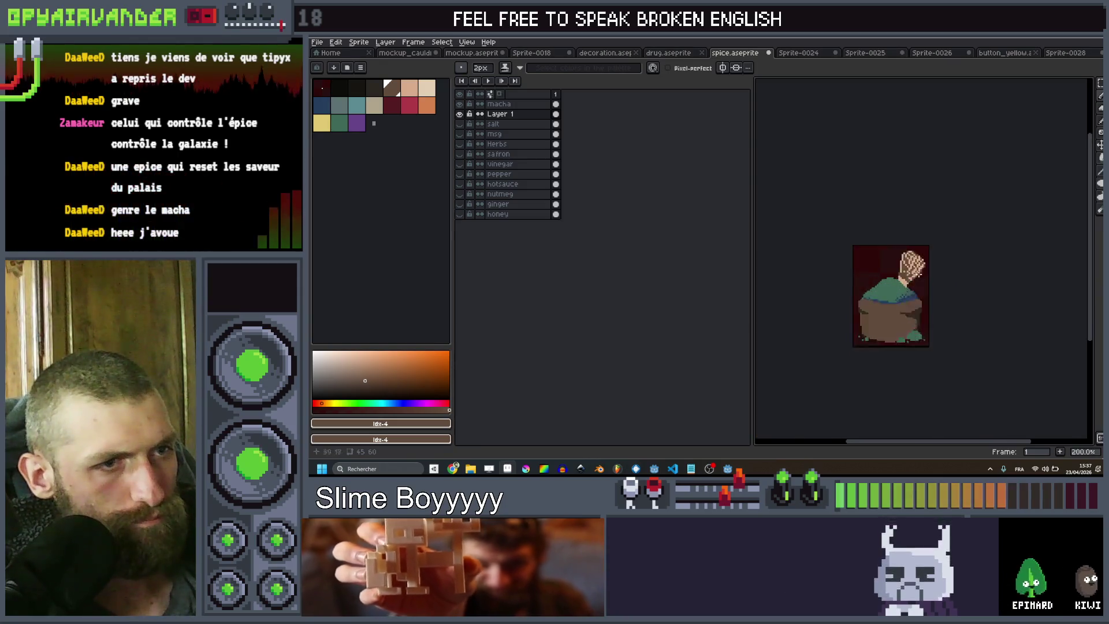
Add two dark vertical 1px shading strokes on the whisk
left_click_drag(840, 276, 816, 268)
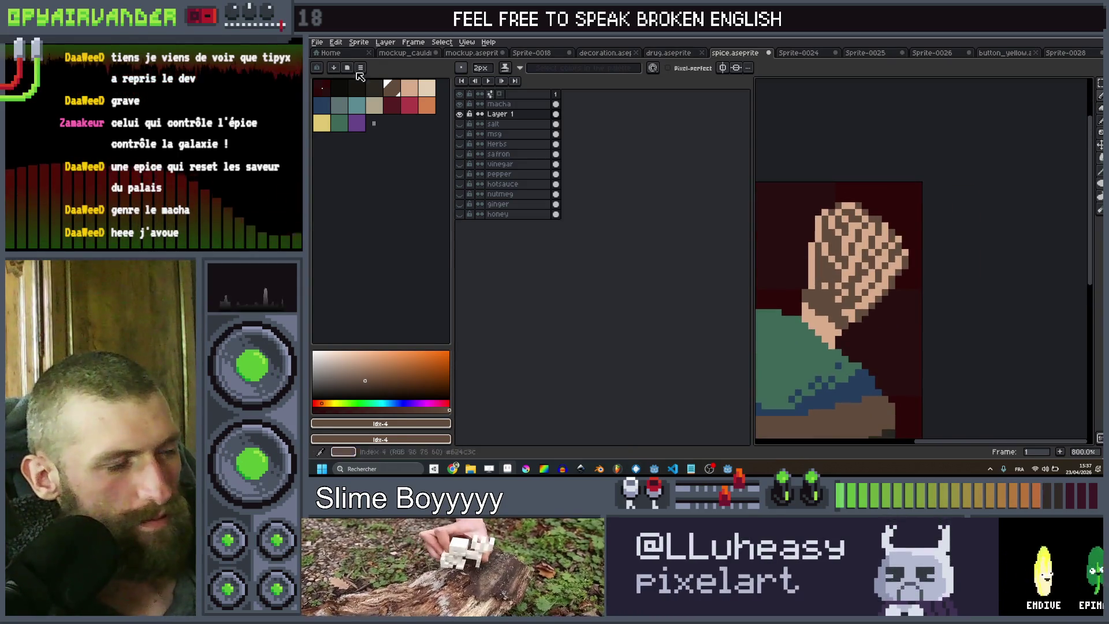
key("[")
key("minus")
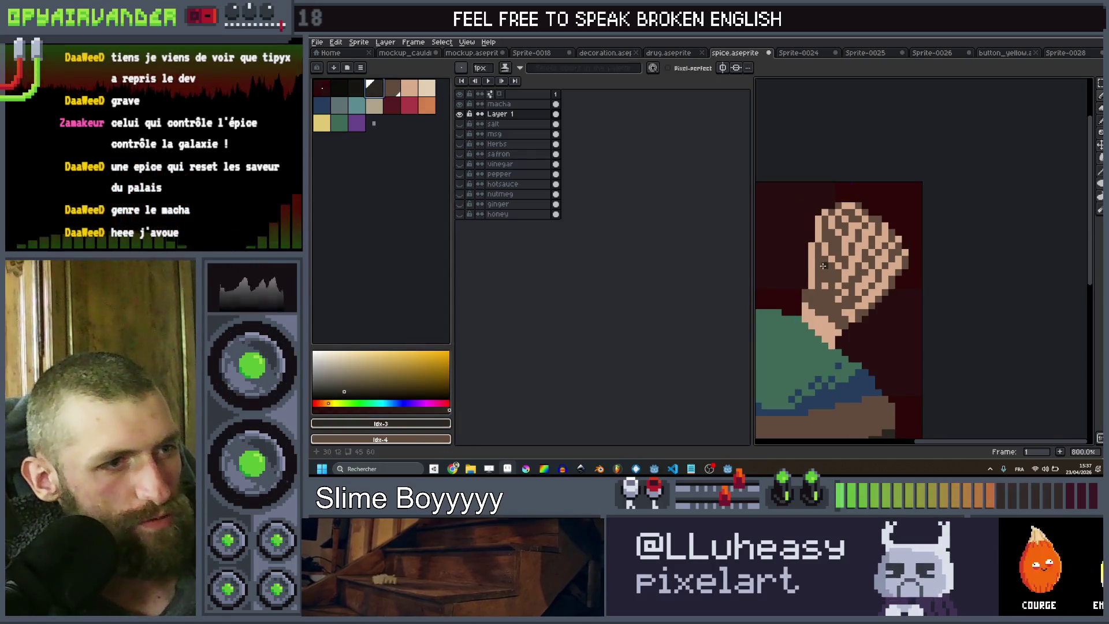
scroll(897, 300, "up", 3)
left_click_drag(819, 255, 817, 319)
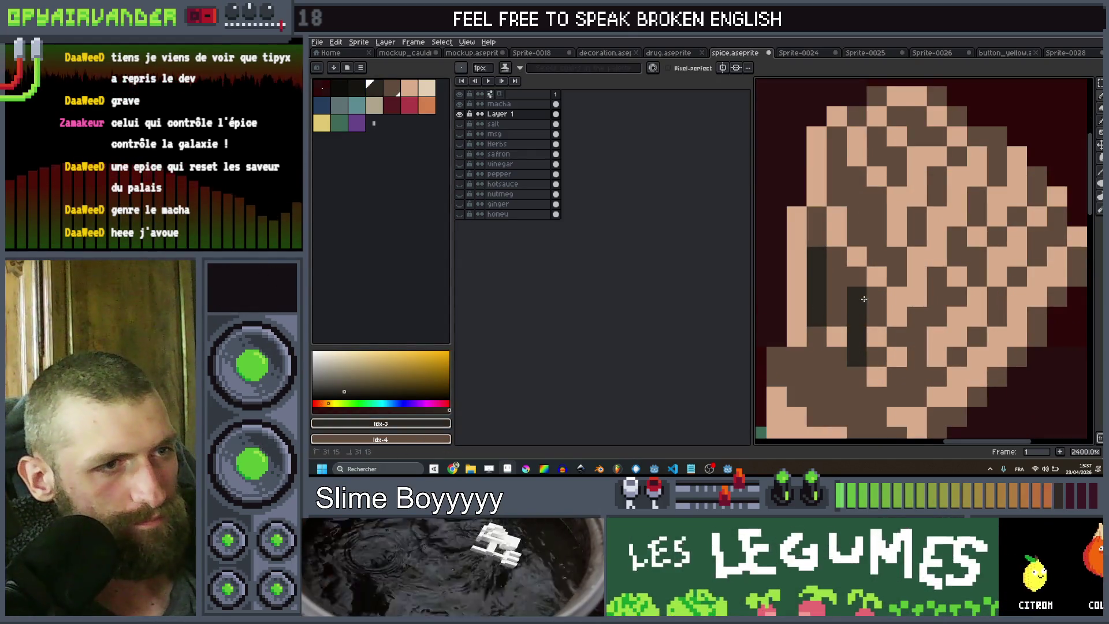
left_click_drag(856, 356, 857, 276)
scroll(852, 335, "down", 2)
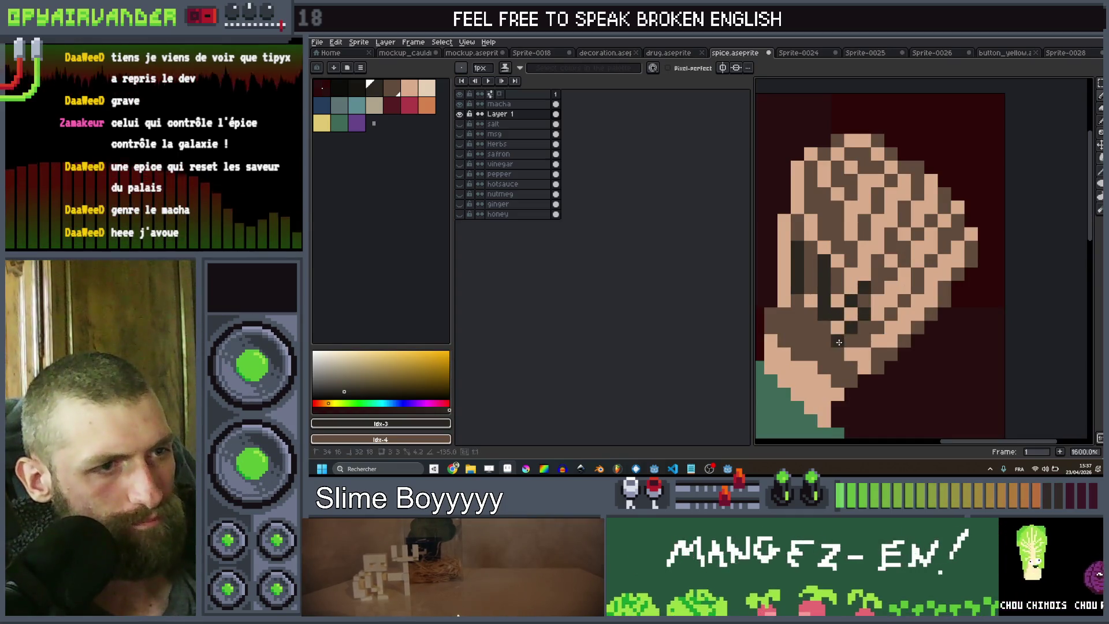
scroll(843, 336, "down", 6)
scroll(866, 291, "up", 3)
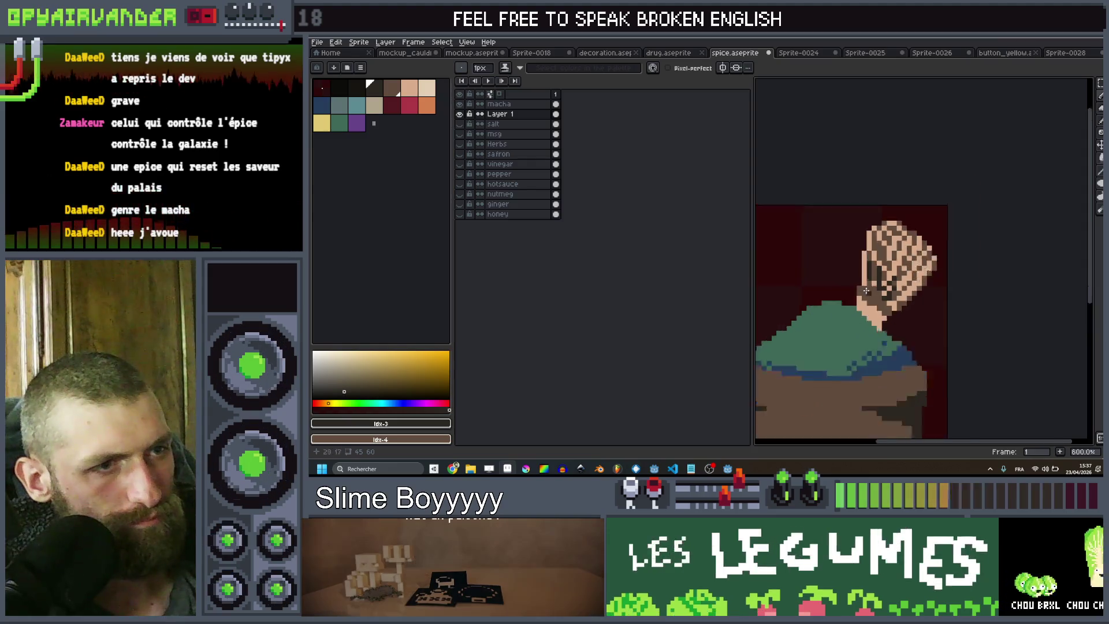
scroll(866, 290, "up", 2)
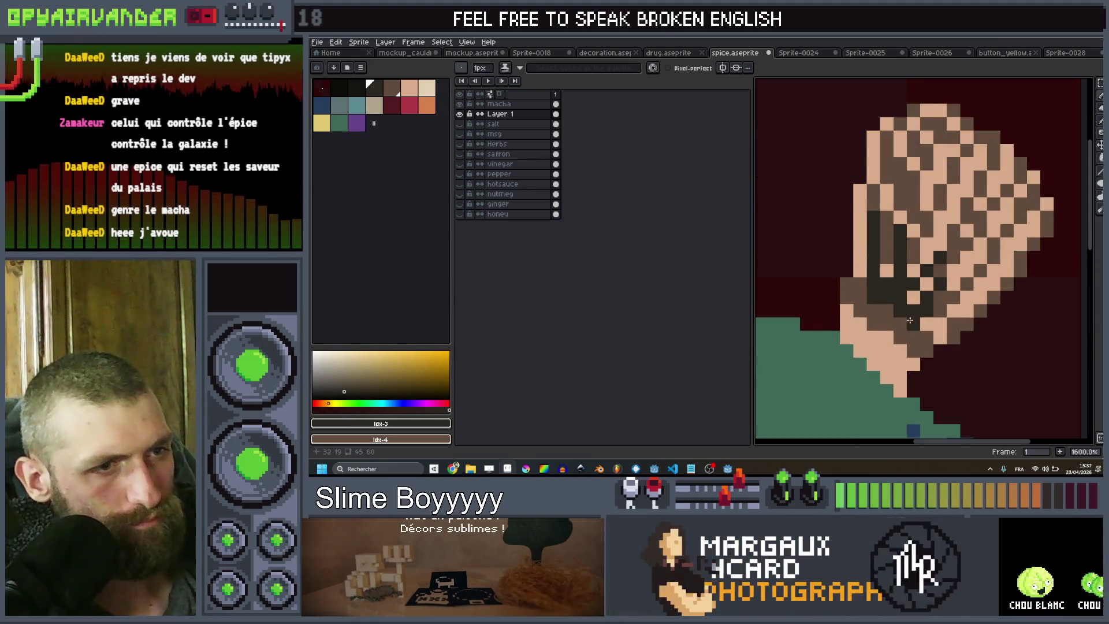
scroll(967, 291, "down", 6)
scroll(967, 292, "down", 1)
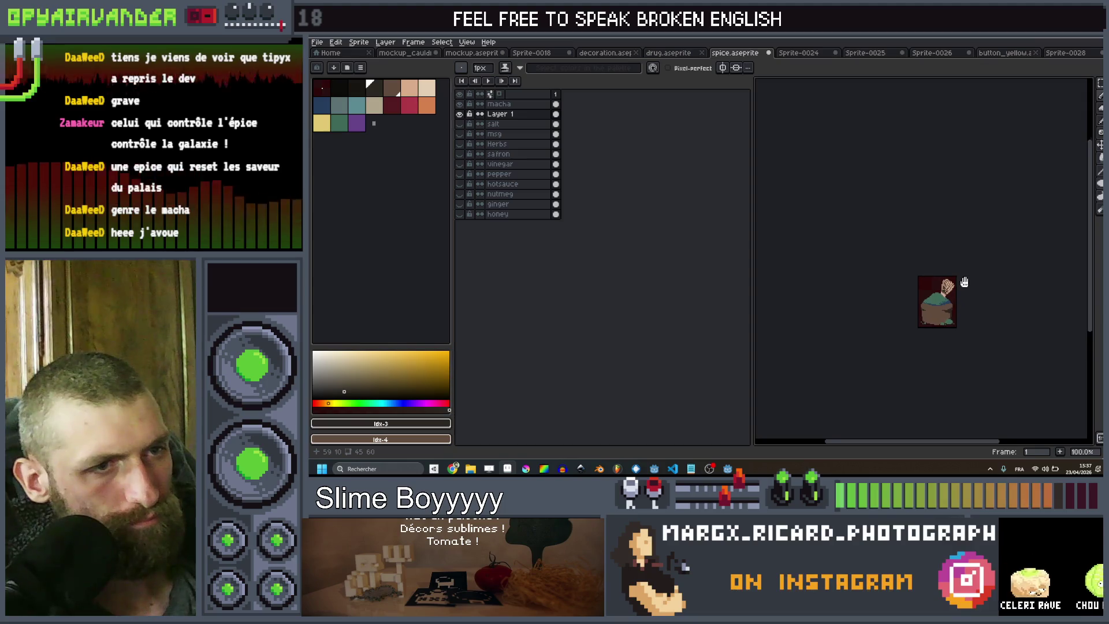
Delete the whisk from the canvas, leaving only the matcha pot
key("v")
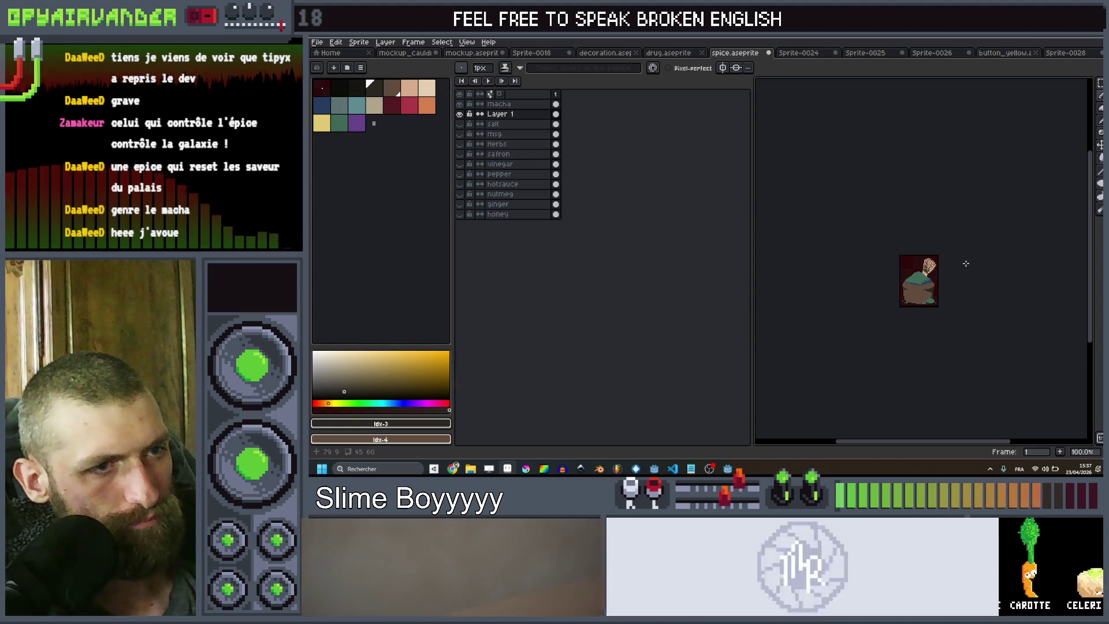
scroll(968, 265, "up", 2)
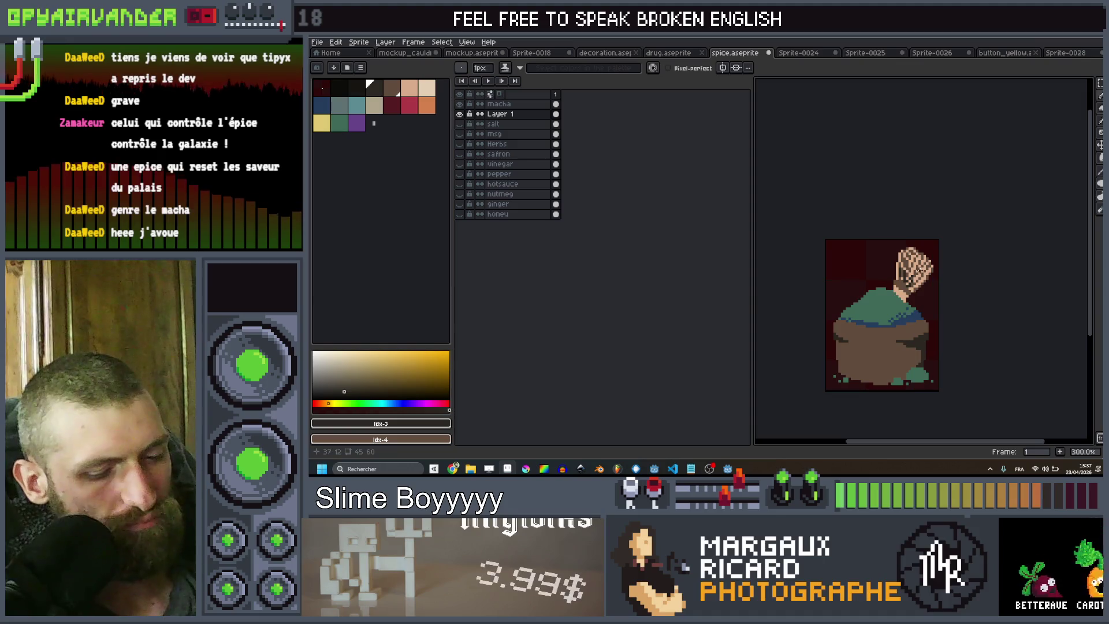
key("Delete")
scroll(915, 273, "down", 5)
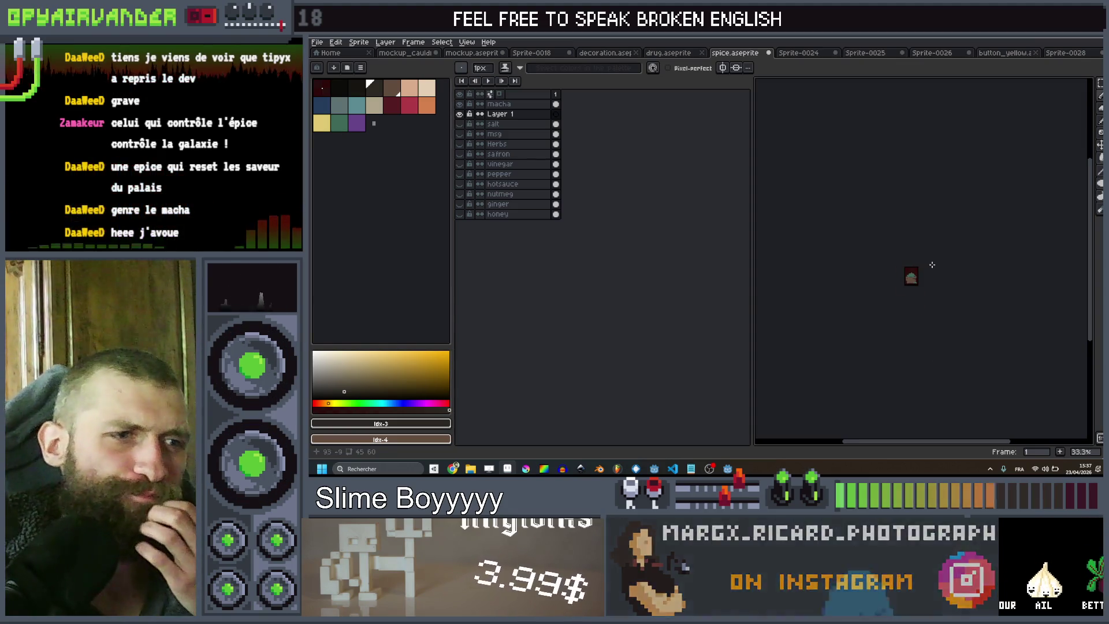
scroll(931, 266, "up", 5)
scroll(943, 291, "down", 3)
scroll(943, 290, "up", 6)
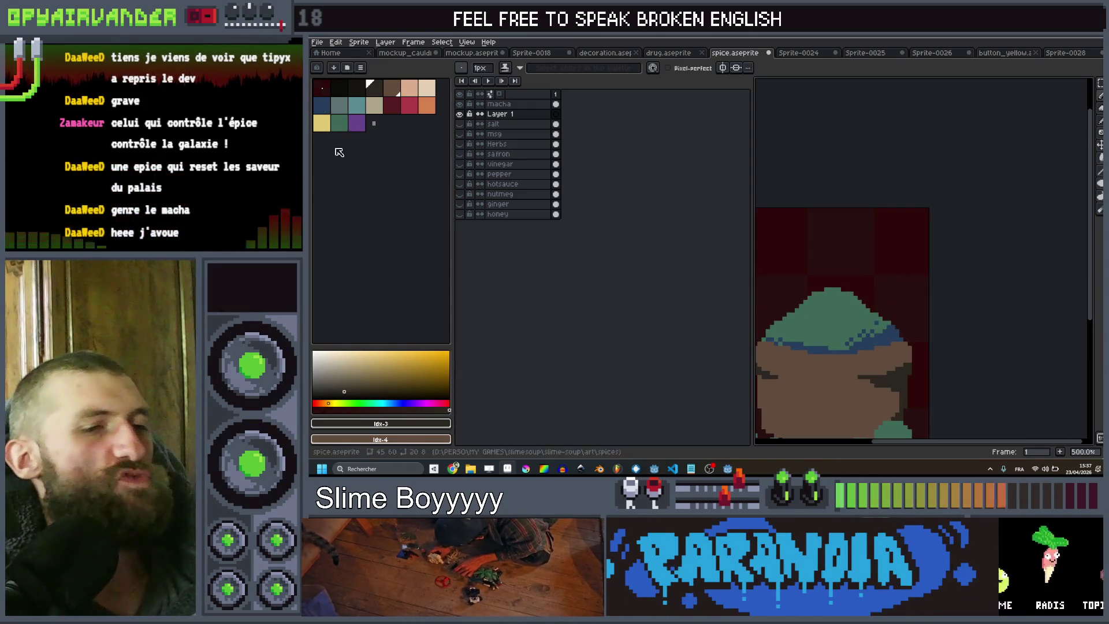
left_click_drag(933, 278, 978, 250)
scroll(978, 250, "down", 4)
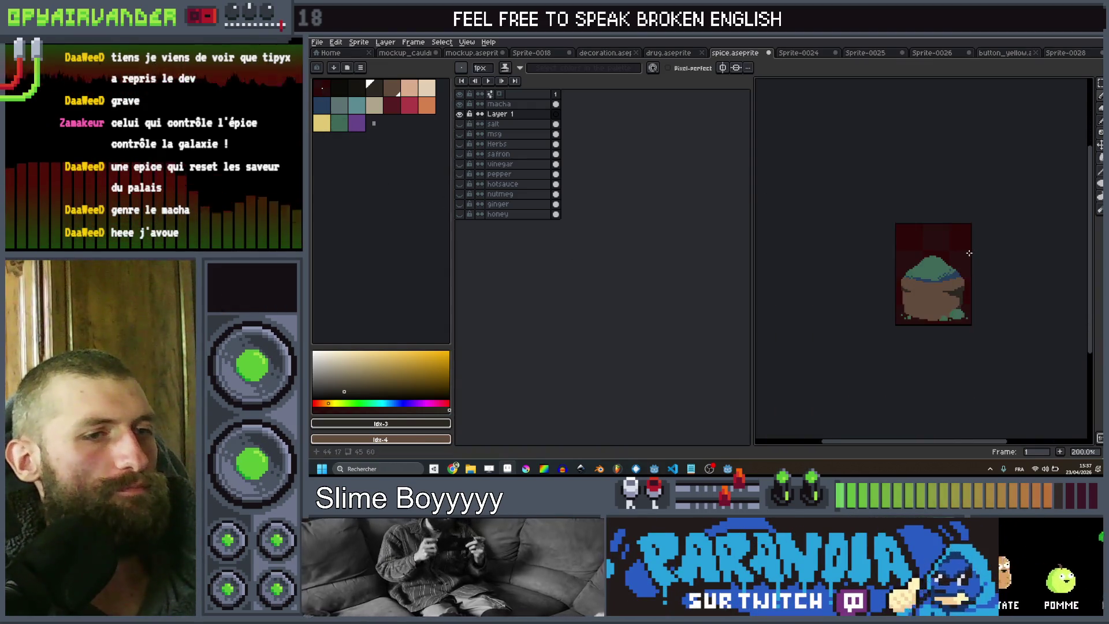
scroll(897, 295, "up", 3)
left_click(322, 105)
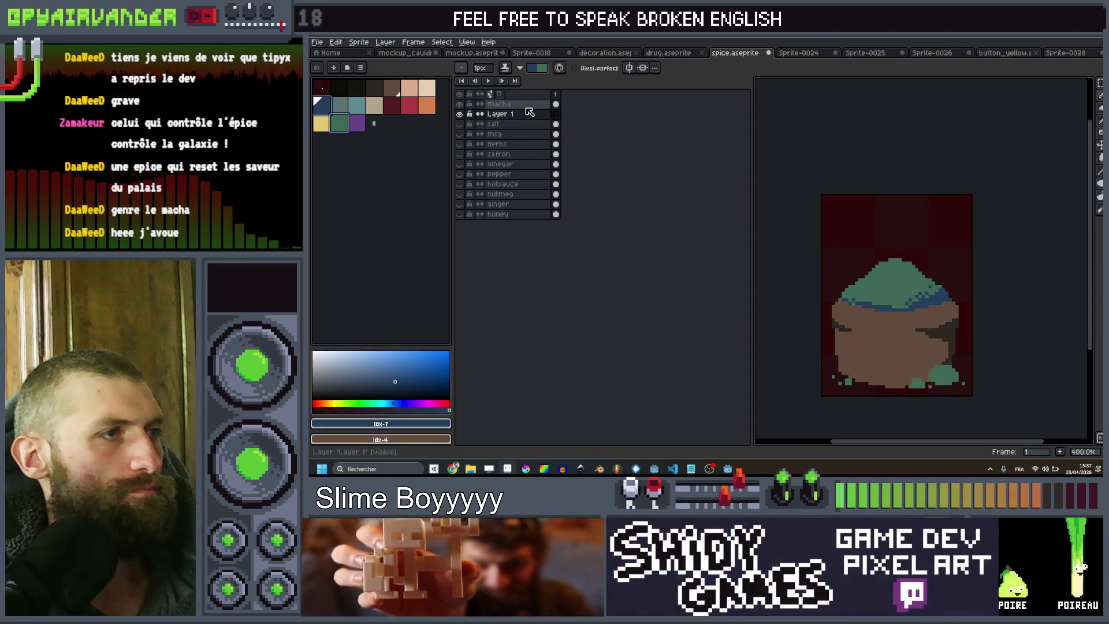
On the macha layer, paint blue pixels along the bottom of the green shapes
left_click(523, 104)
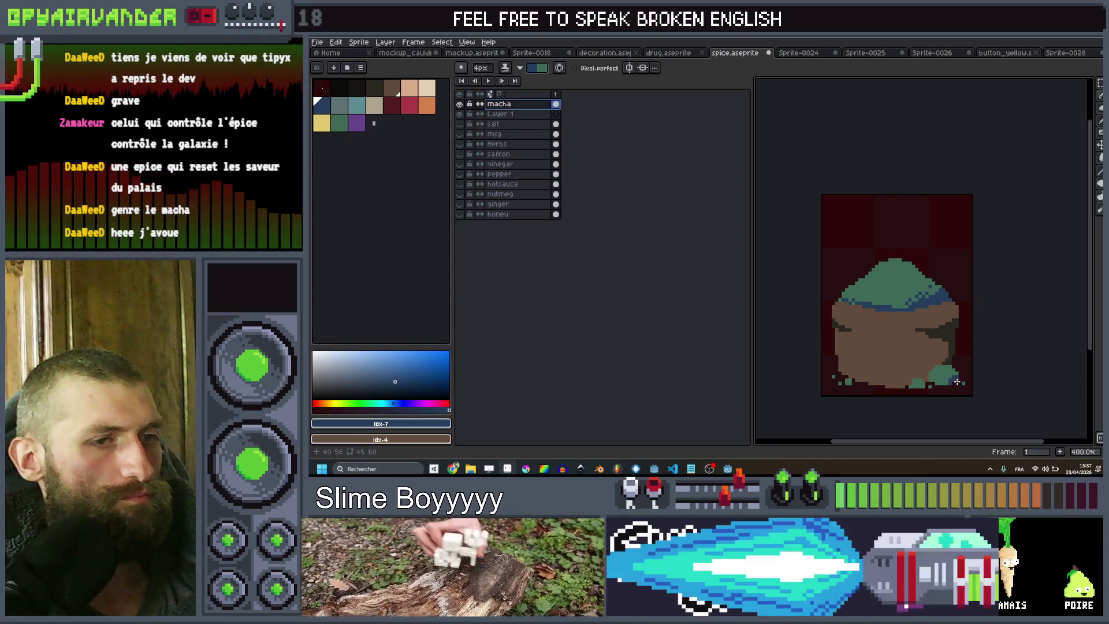
key("ctrl+z")
scroll(959, 382, "up", 3)
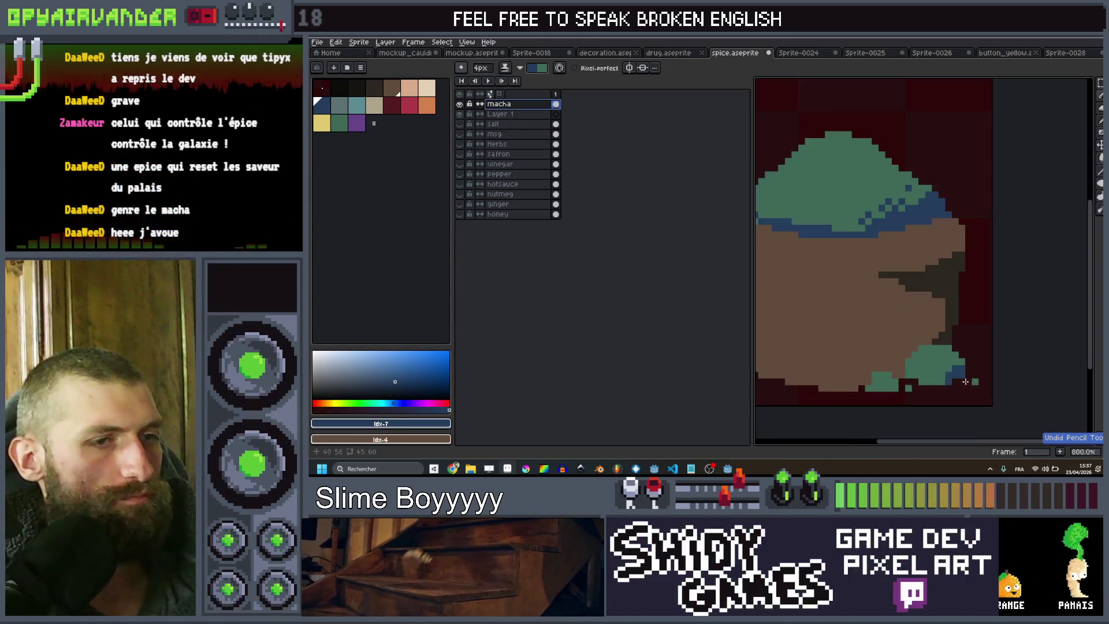
left_click_drag(963, 389, 885, 398)
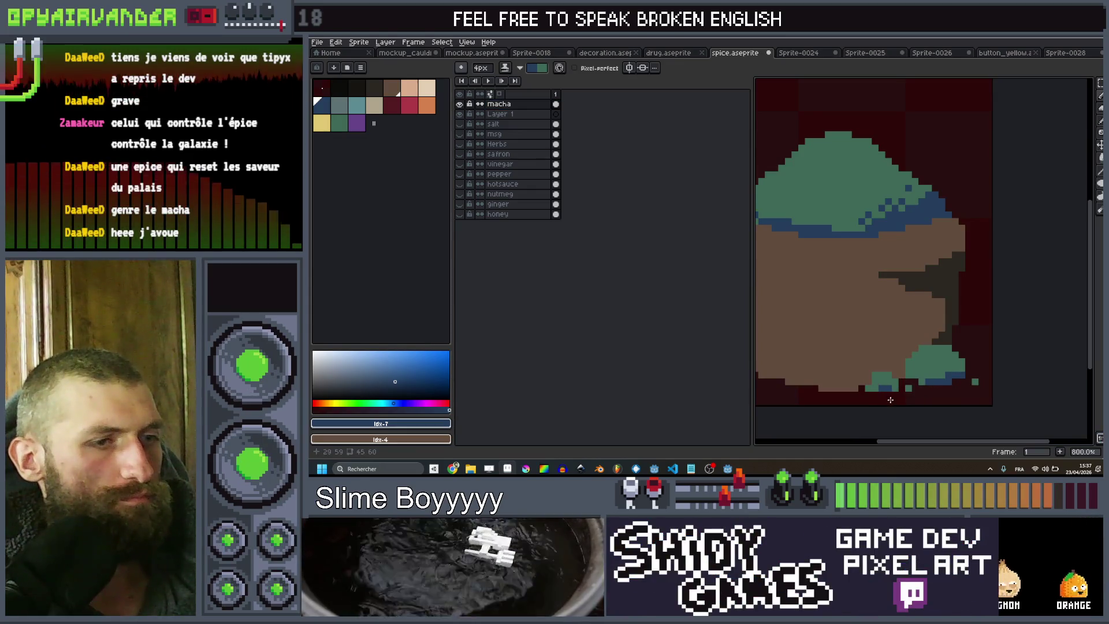
scroll(867, 397, "down", 2)
scroll(852, 395, "up", 2)
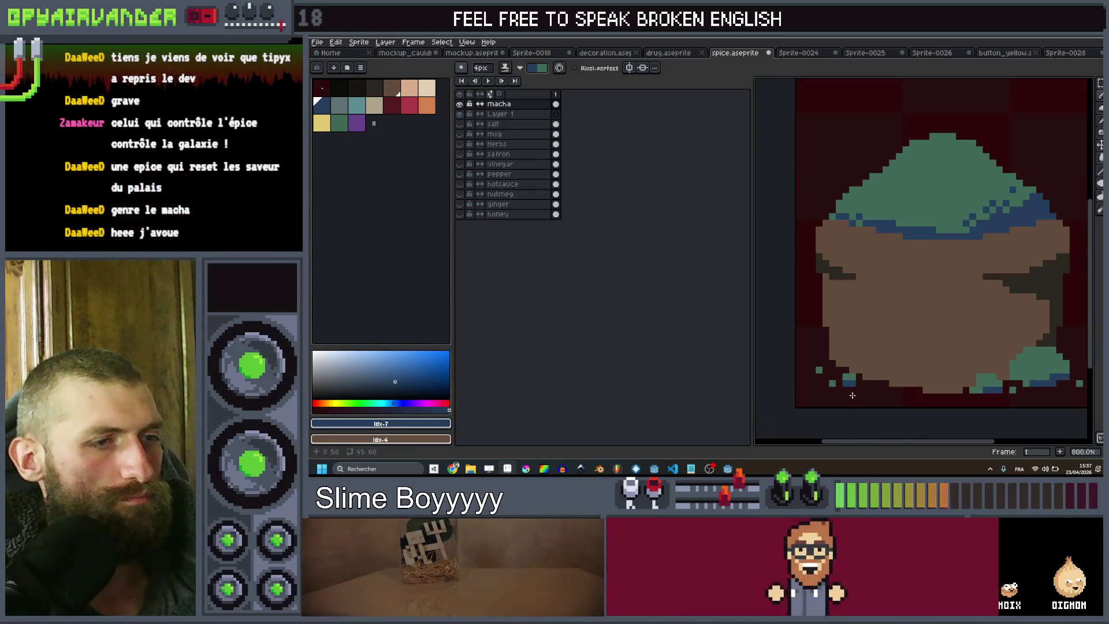
scroll(862, 345, "down", 5)
scroll(895, 325, "up", 1)
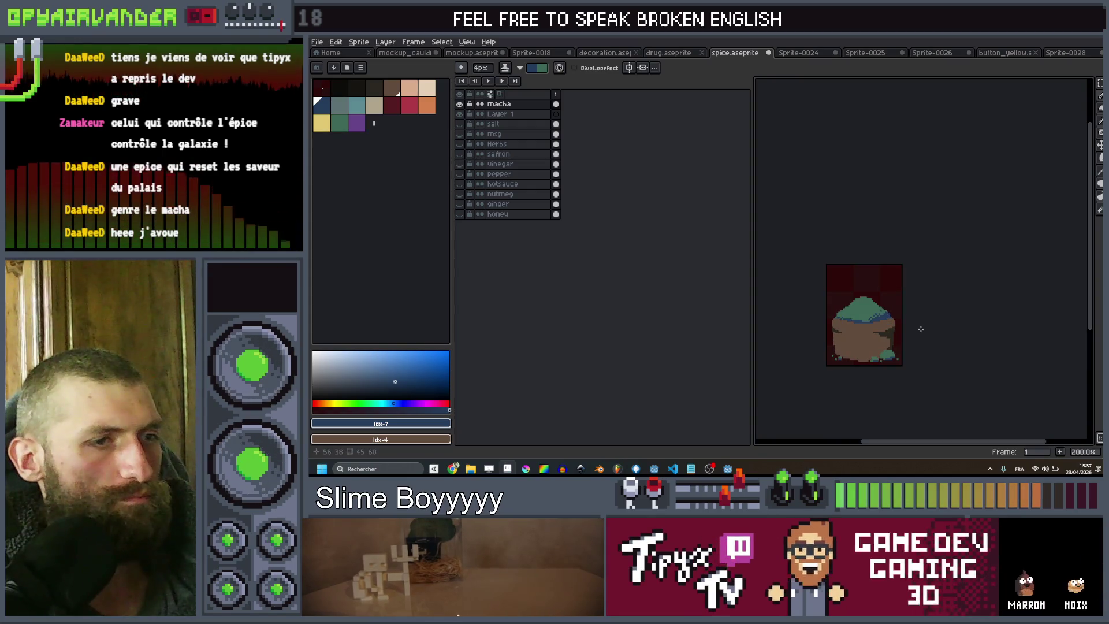
scroll(894, 325, "up", 1)
scroll(894, 326, "down", 4)
scroll(855, 317, "up", 5)
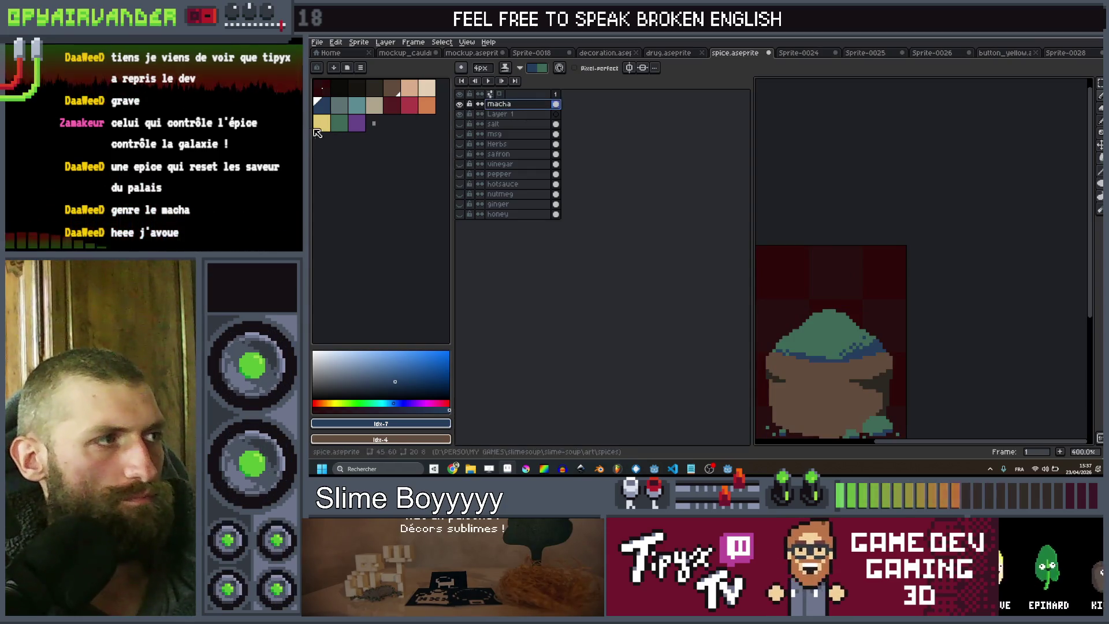
Scatter dark green sparkle pixels and small plus-shaped sparkles around the matcha mound
left_click(341, 123)
left_click(867, 316)
key("minus")
key("minus")
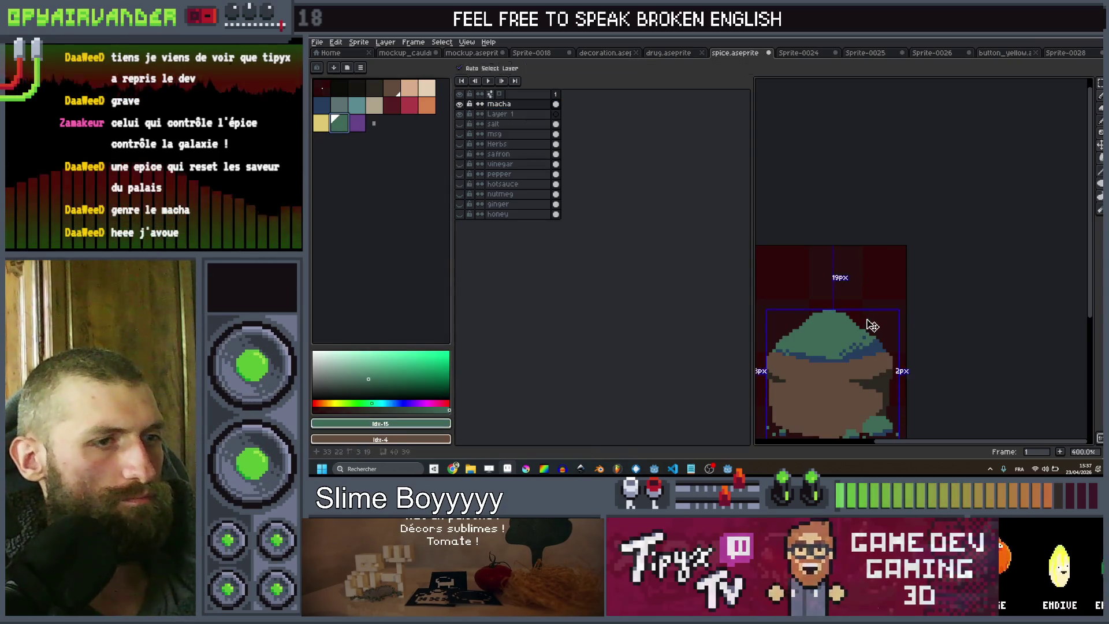
left_click(817, 287)
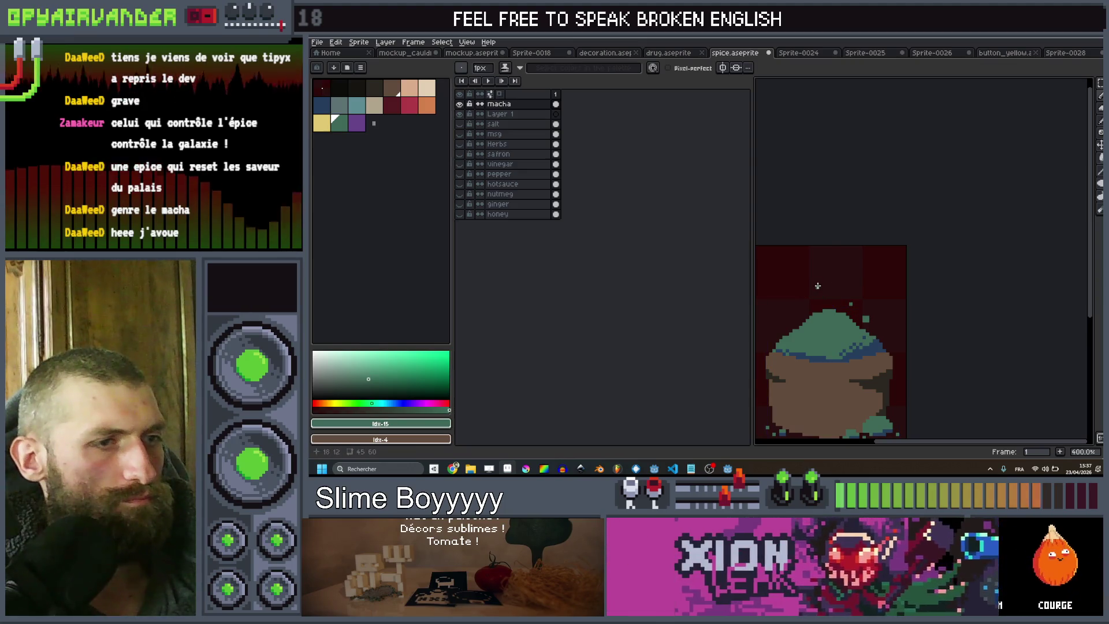
left_click(806, 302)
scroll(797, 317, "down", 4)
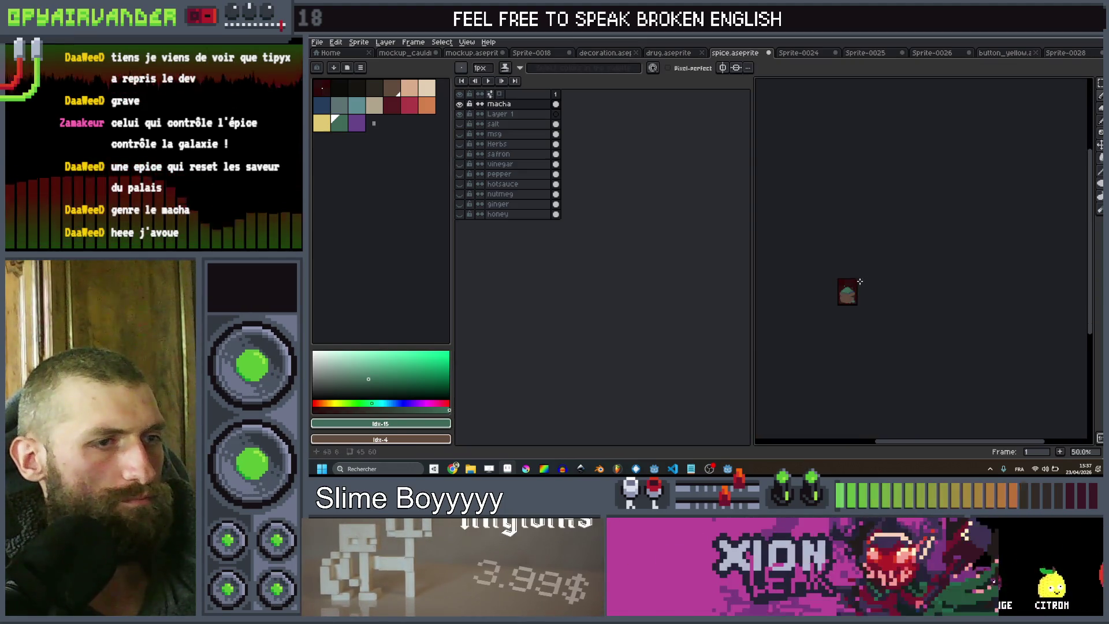
scroll(849, 307, "up", 5)
key("plus")
left_click(852, 310)
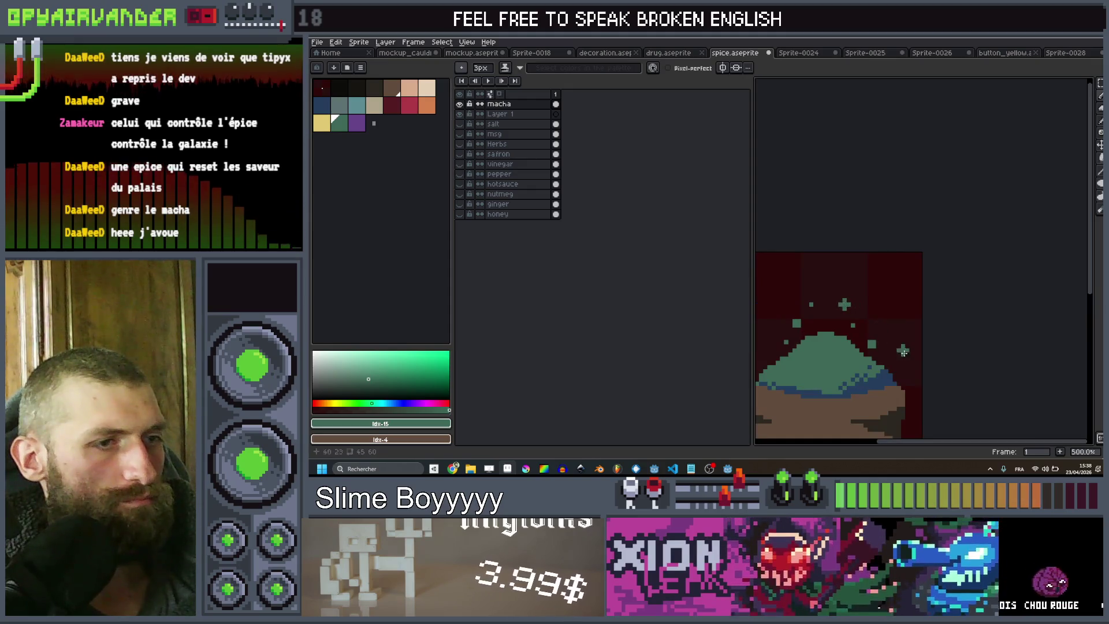
left_click(899, 361)
key("minus")
key("minus")
scroll(808, 347, "down", 2)
scroll(797, 344, "up", 2)
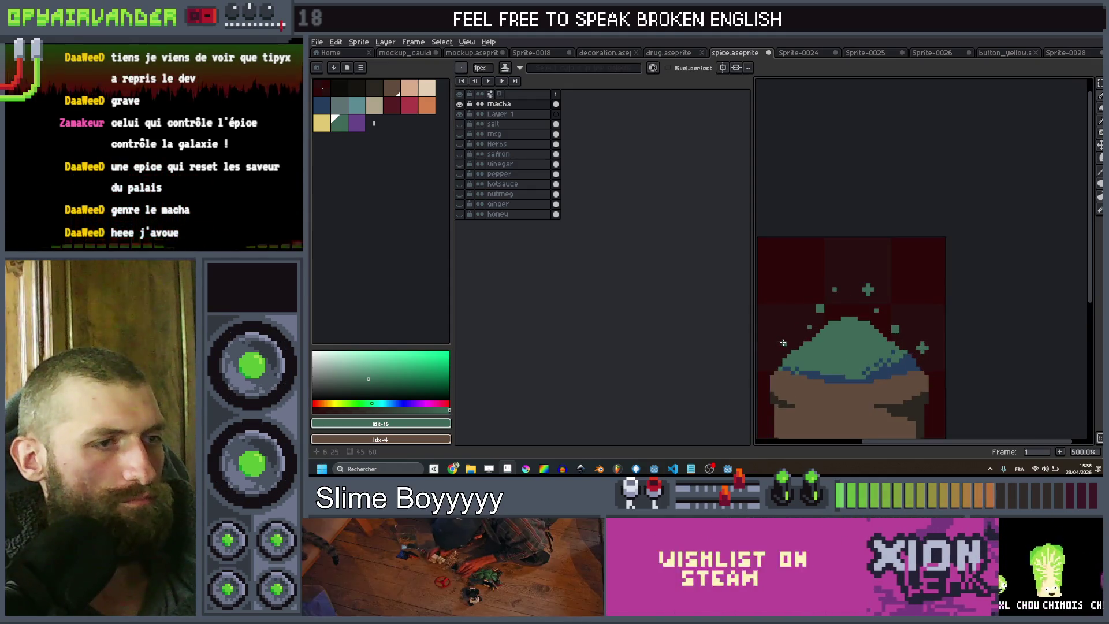
scroll(781, 330, "down", 1)
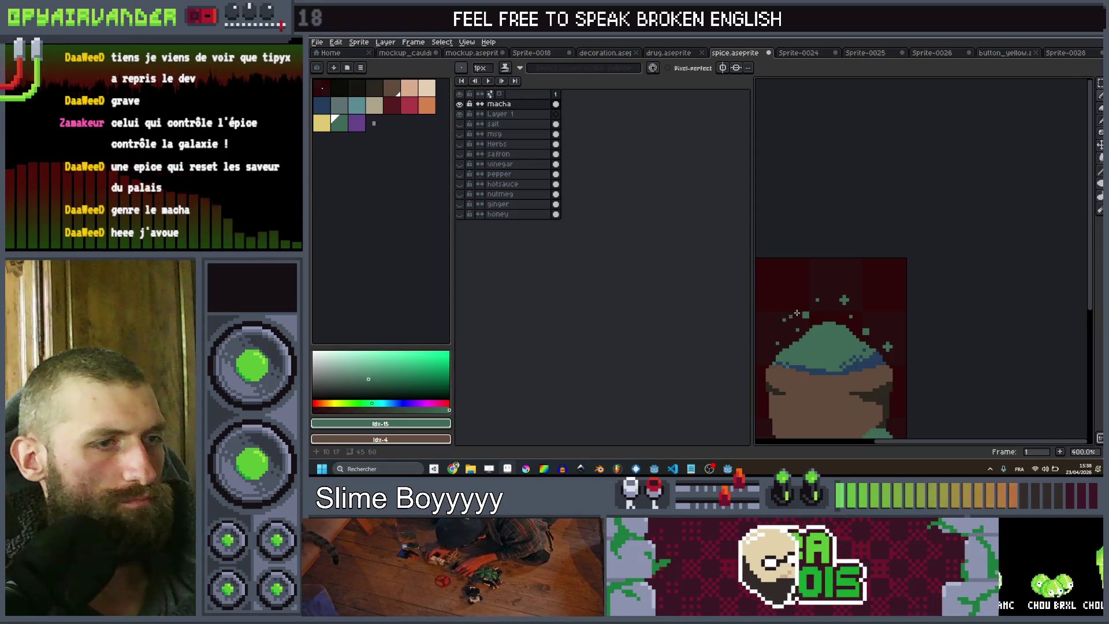
scroll(838, 311, "down", 4)
scroll(872, 292, "up", 1)
scroll(849, 284, "up", 1)
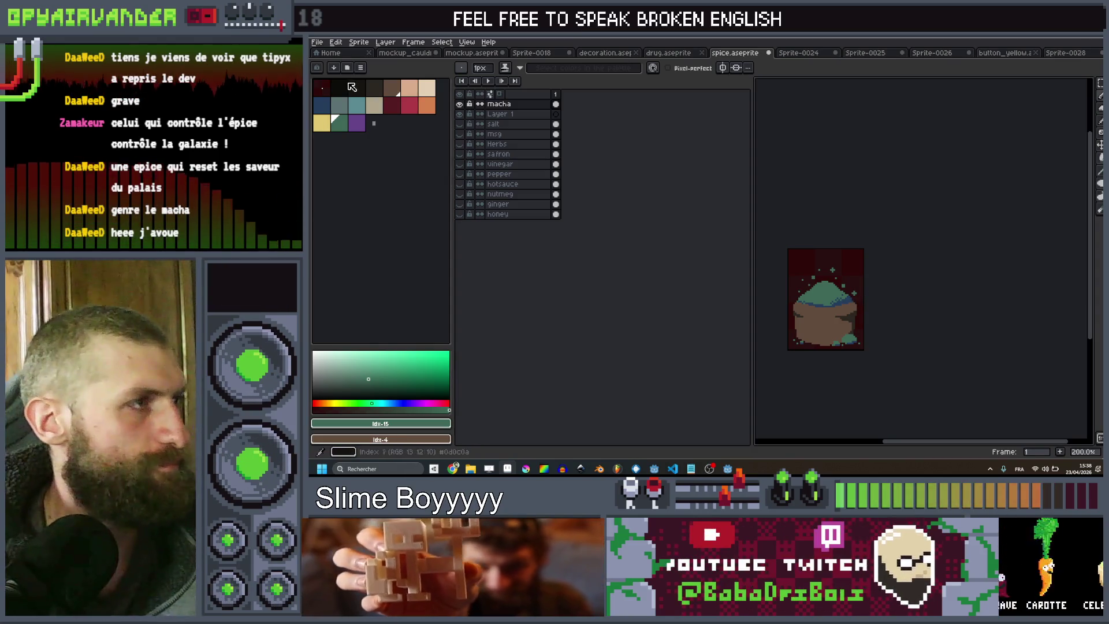
Pick the dark red colour, cancel the outline effect, and export a sprite sheet per layer
left_click(347, 85)
key("ctrl+p")
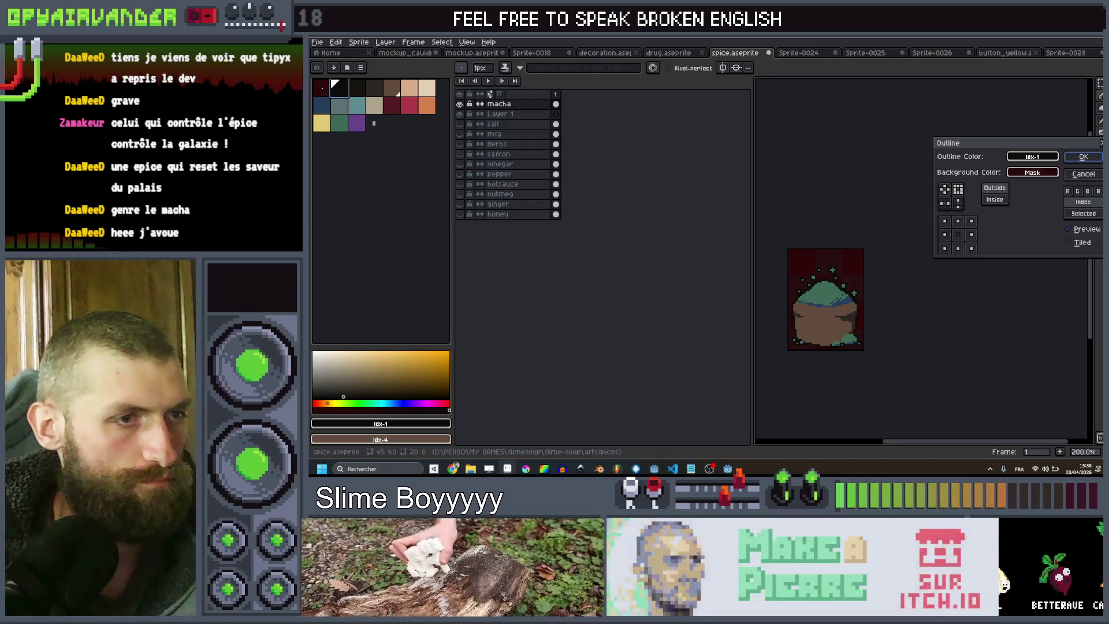
key("Escape")
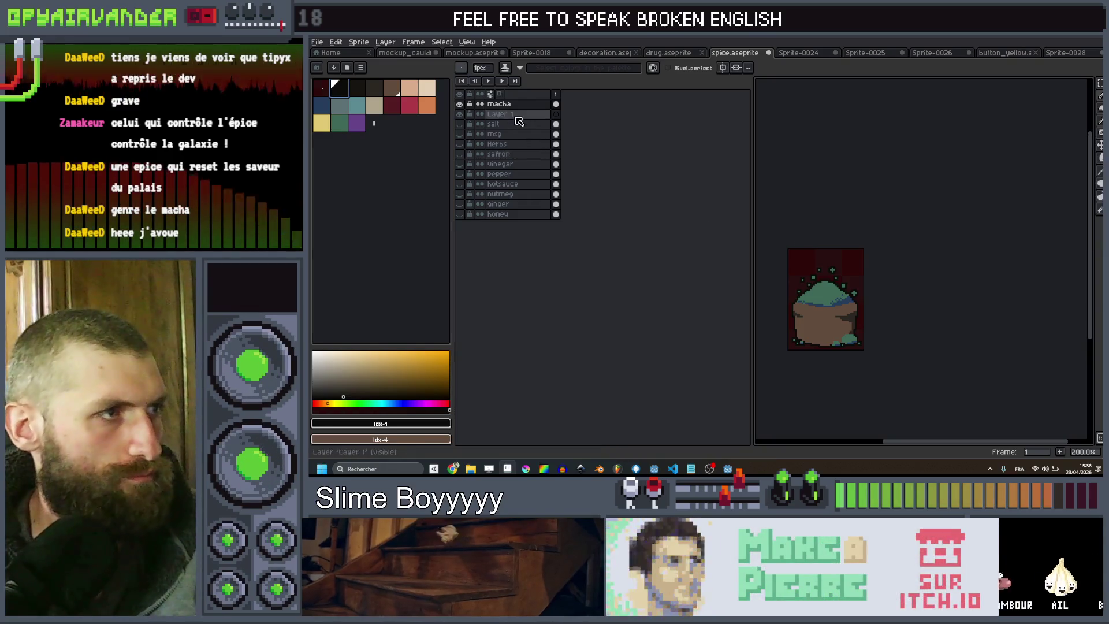
key("ctrl+e")
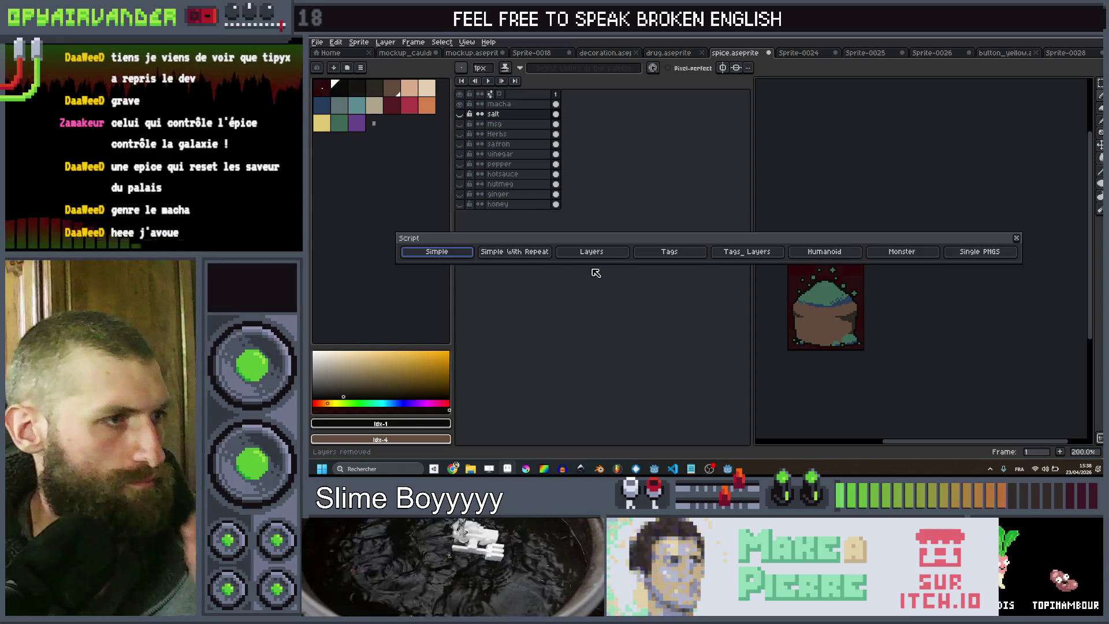
left_click(591, 252)
left_click(700, 267)
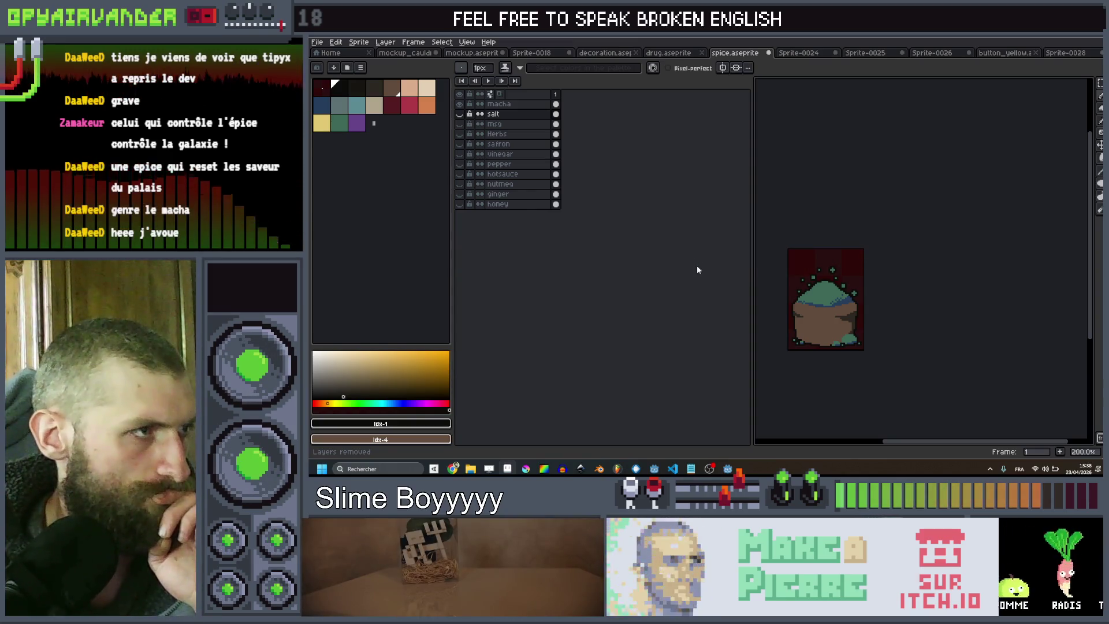
Compare the drug and spice sprites, toggle the pill jar's growth layer, then return to Godot
left_click(680, 54)
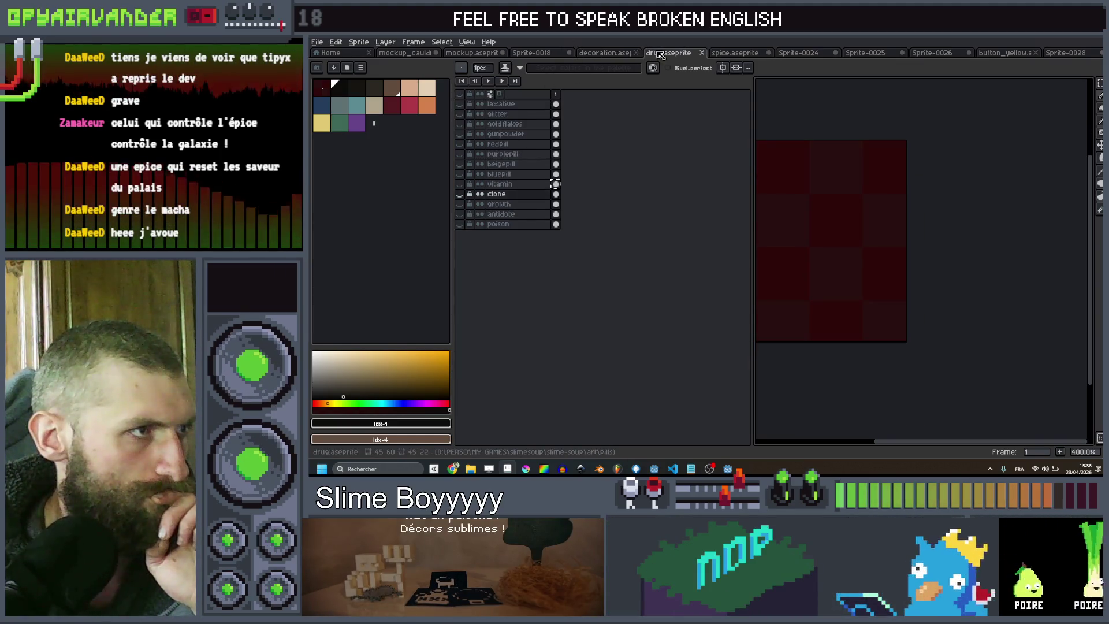
left_click(728, 54)
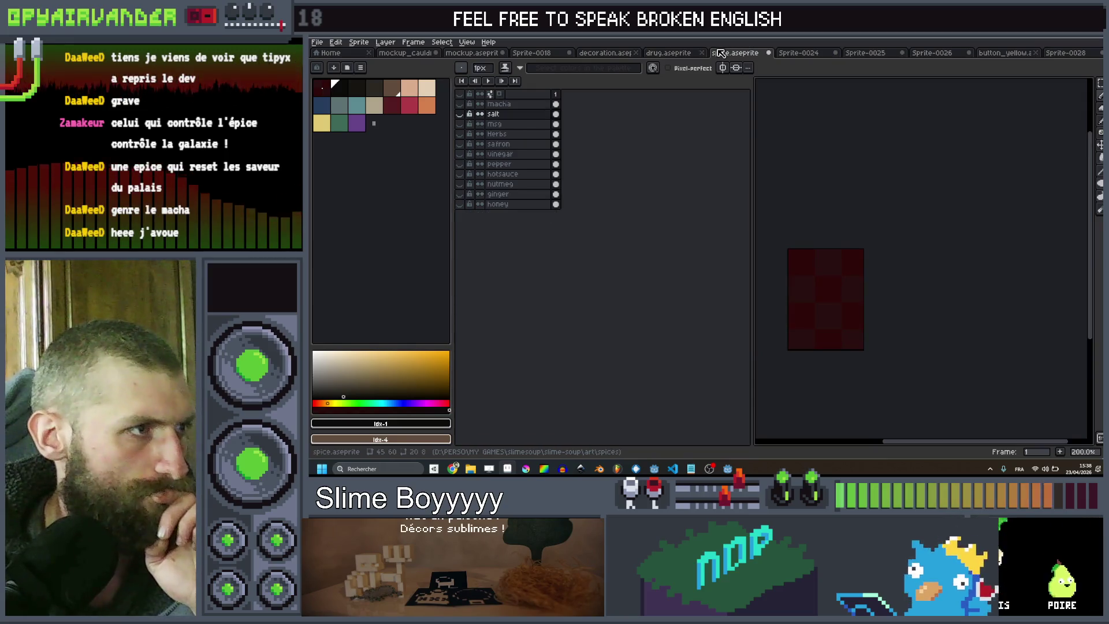
left_click(675, 54)
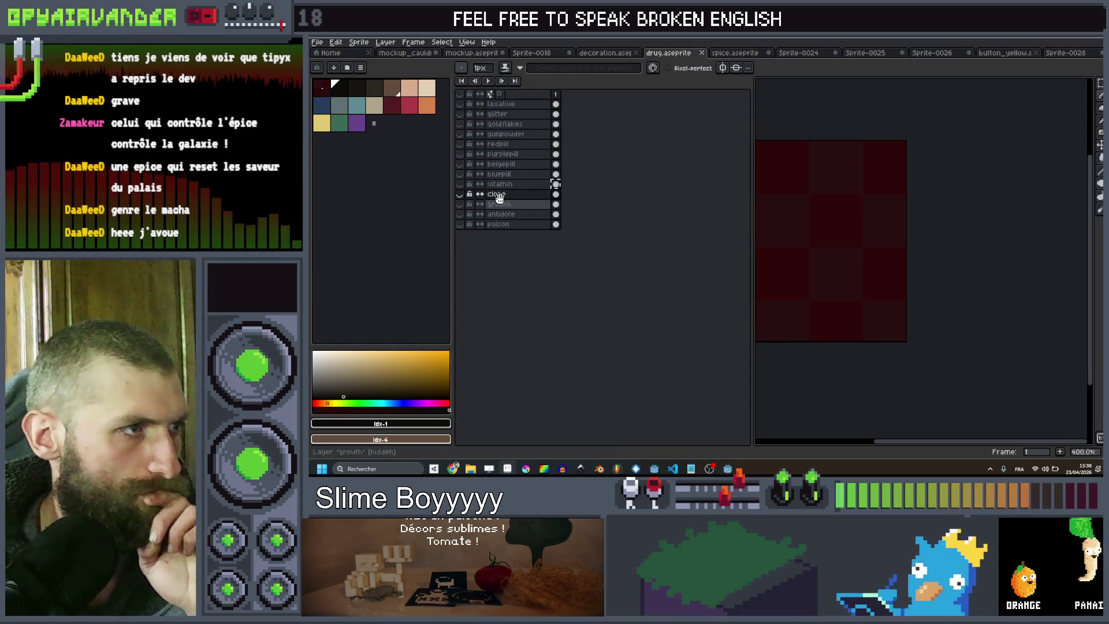
left_click(460, 194, "alt")
left_click(460, 194, "alt")
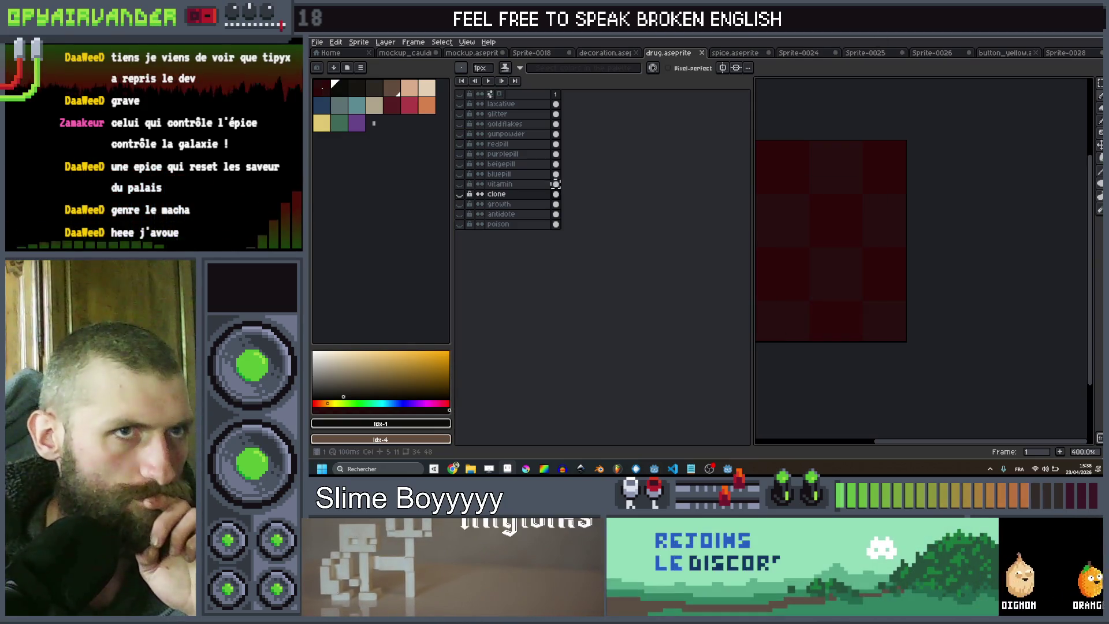
key("alt+Tab")
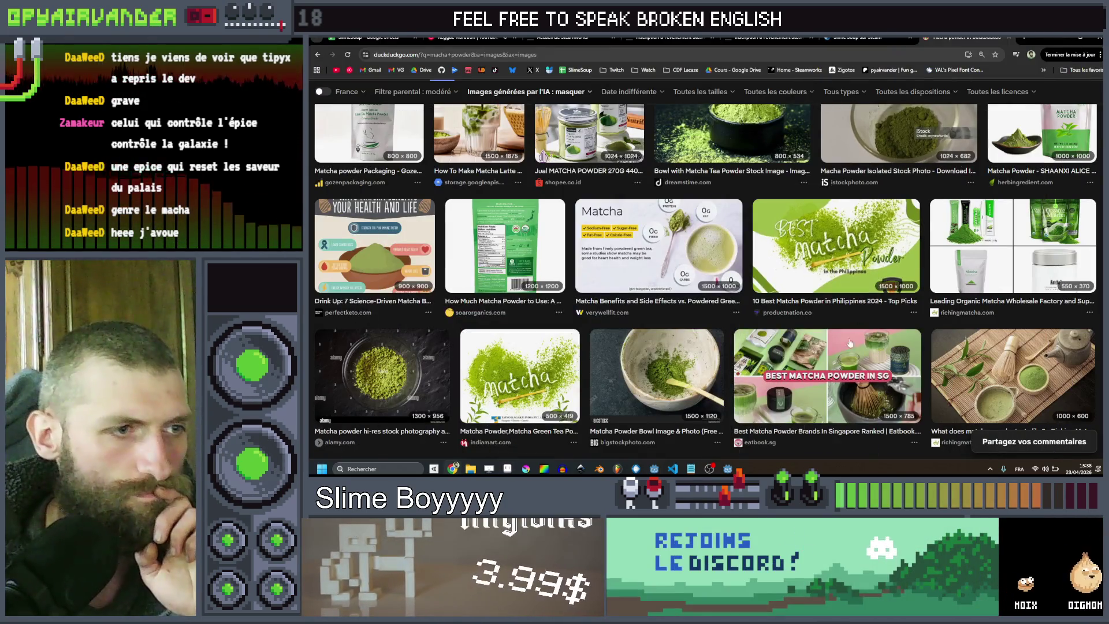
key("alt+Tab")
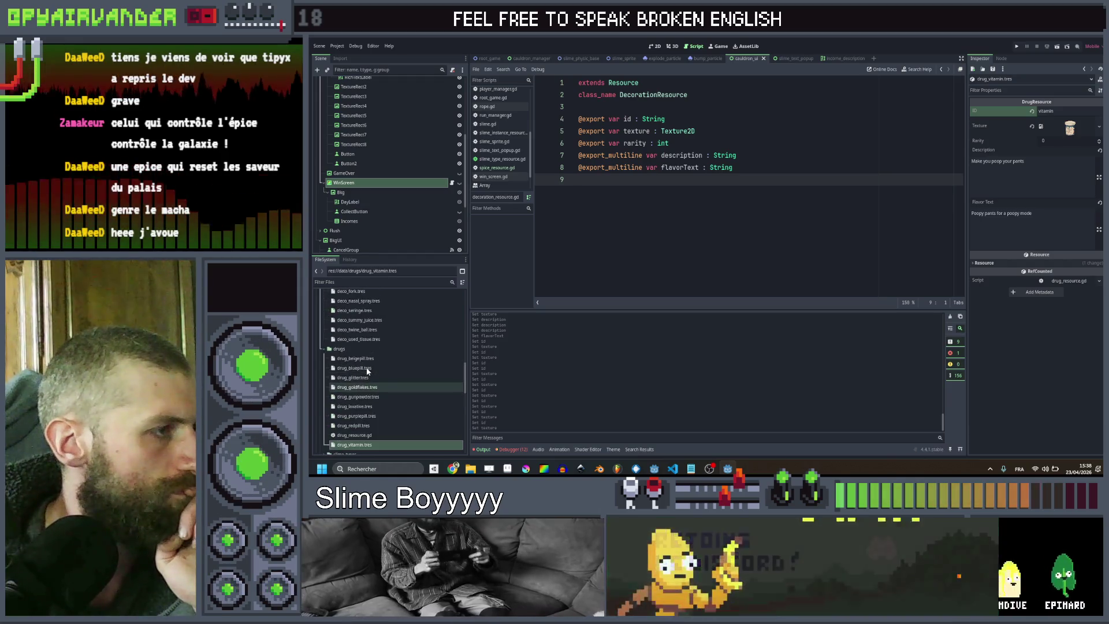
In the 2D view, delete the Button2 node holding the REROLL button and confirm
scroll(352, 346, "up", 4)
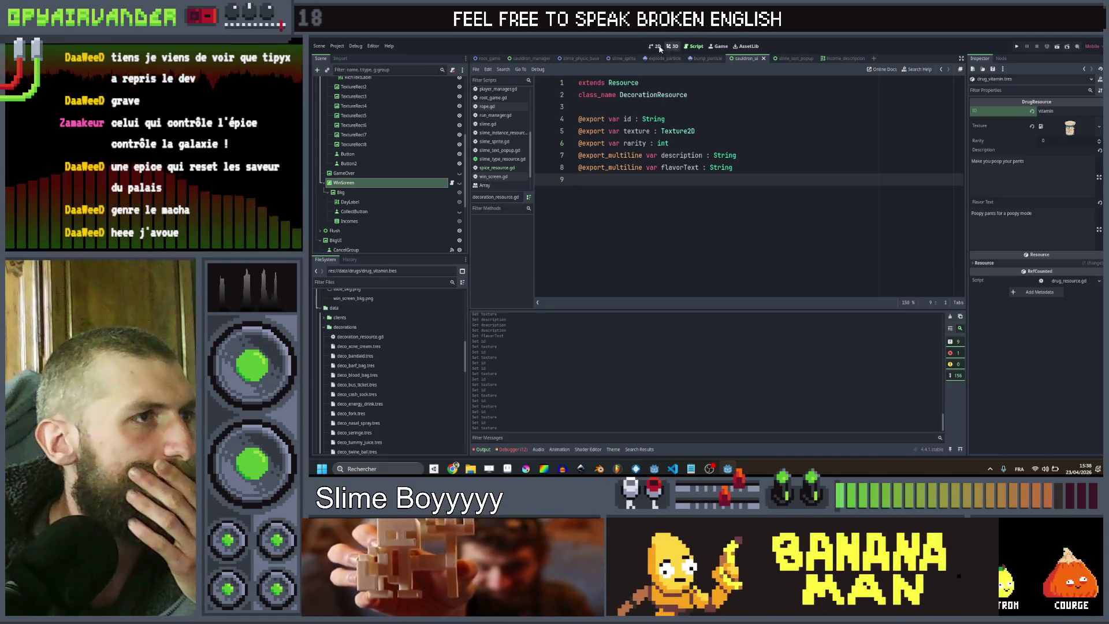
left_click(658, 47)
scroll(394, 197, "up", 3)
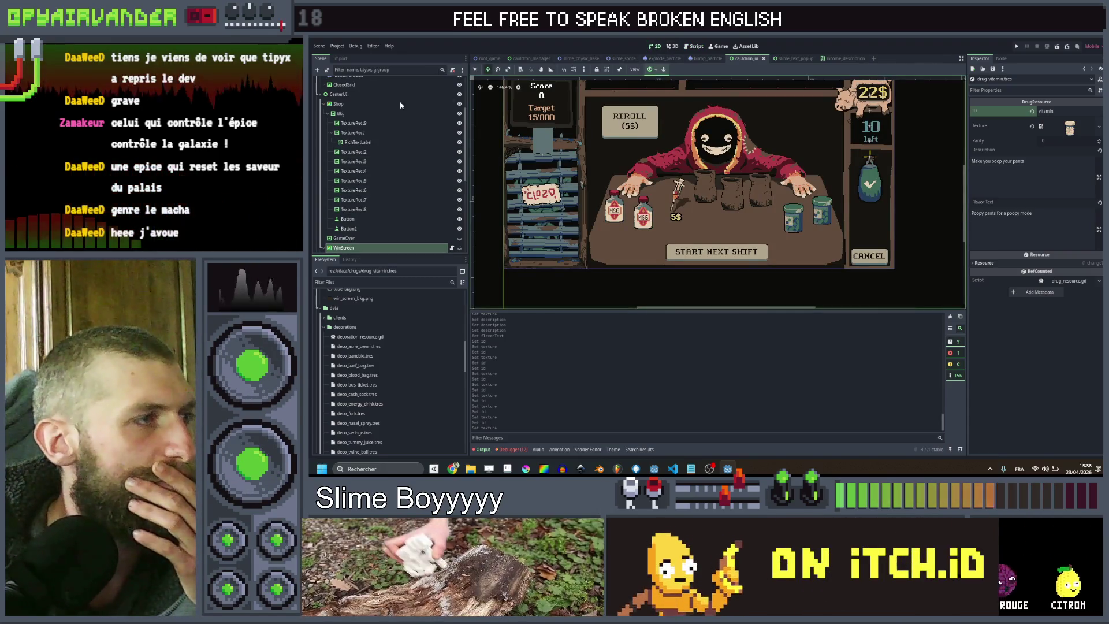
scroll(401, 162, "up", 3)
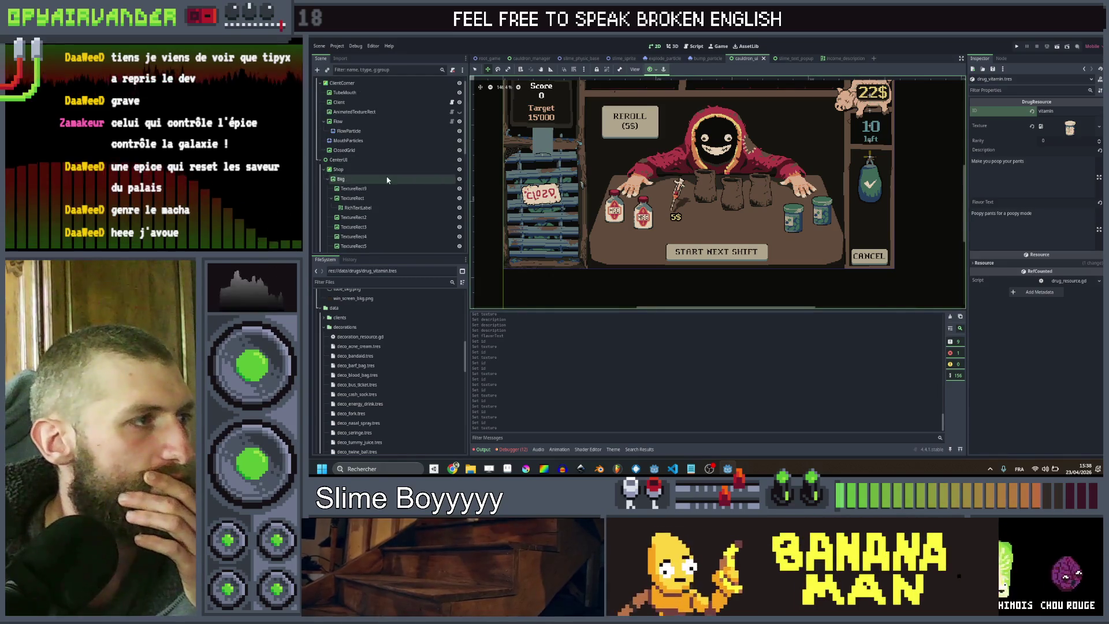
scroll(387, 180, "down", 3)
left_click(355, 228)
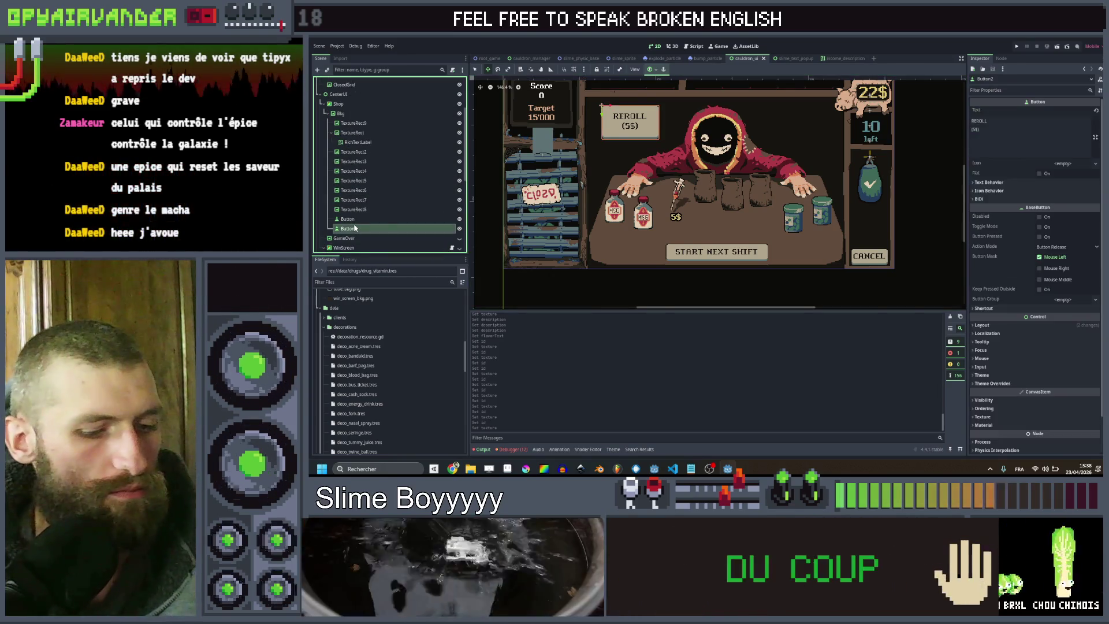
key("Delete")
key("Return")
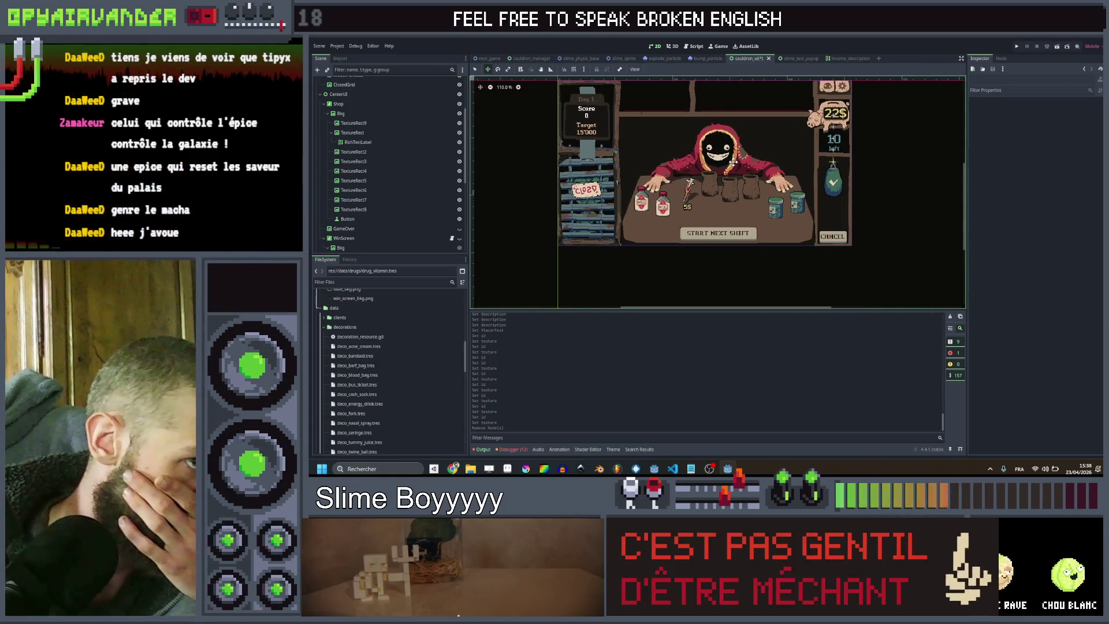
Zoom and pan the shop scene to bring the Score and Cancel buttons into view
scroll(733, 164, "up", 2)
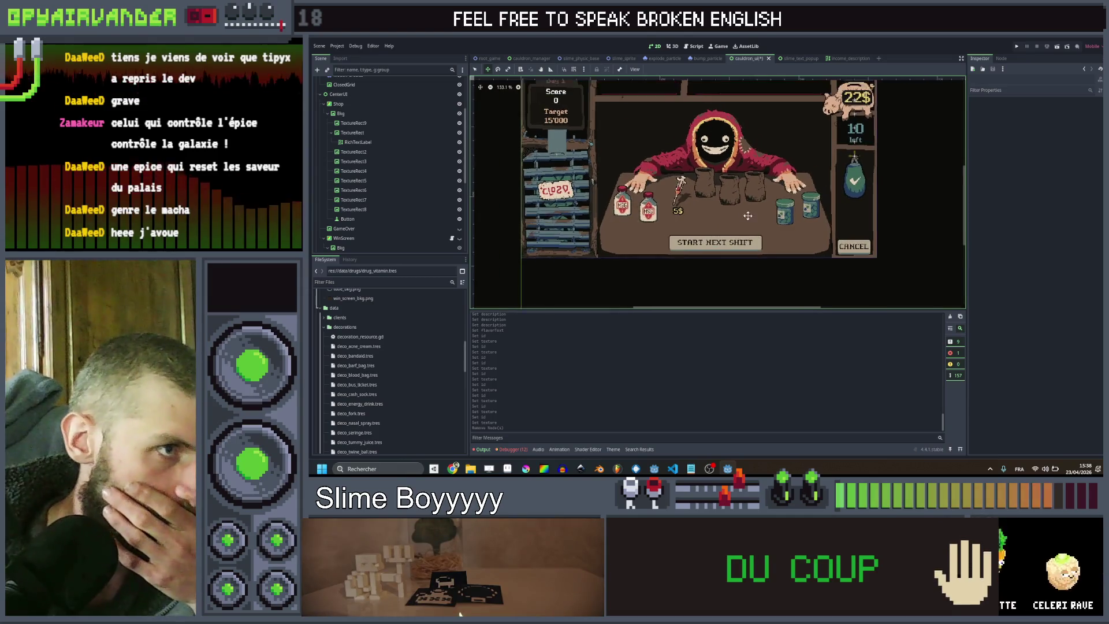
scroll(738, 232, "down", 2)
left_click_drag(732, 200, 720, 222)
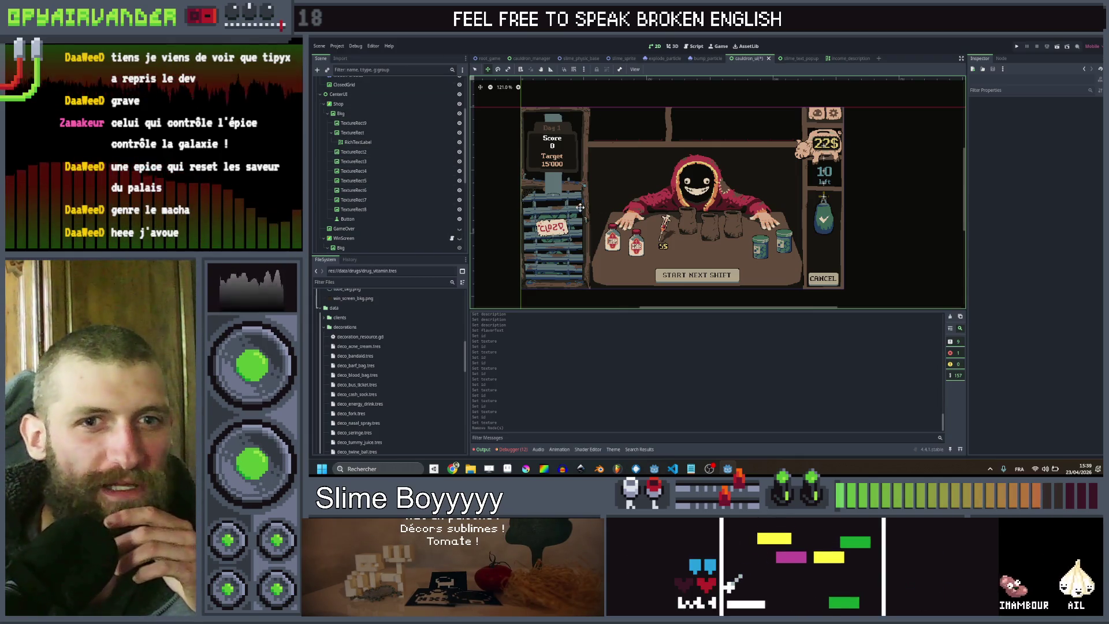
scroll(547, 216, "up", 2)
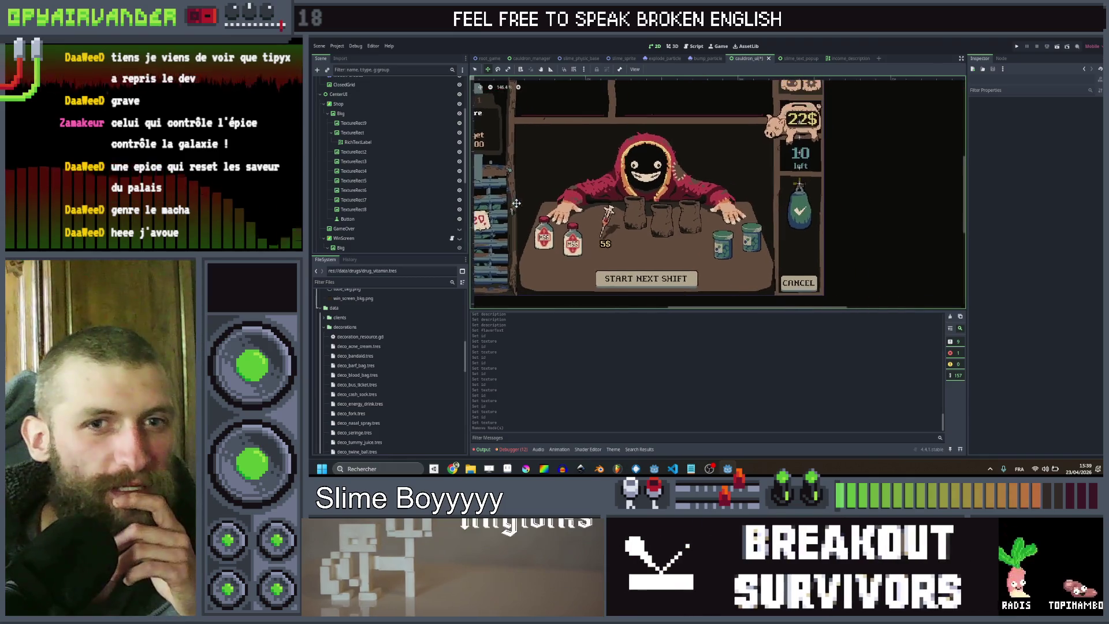
left_click_drag(561, 206, 585, 216)
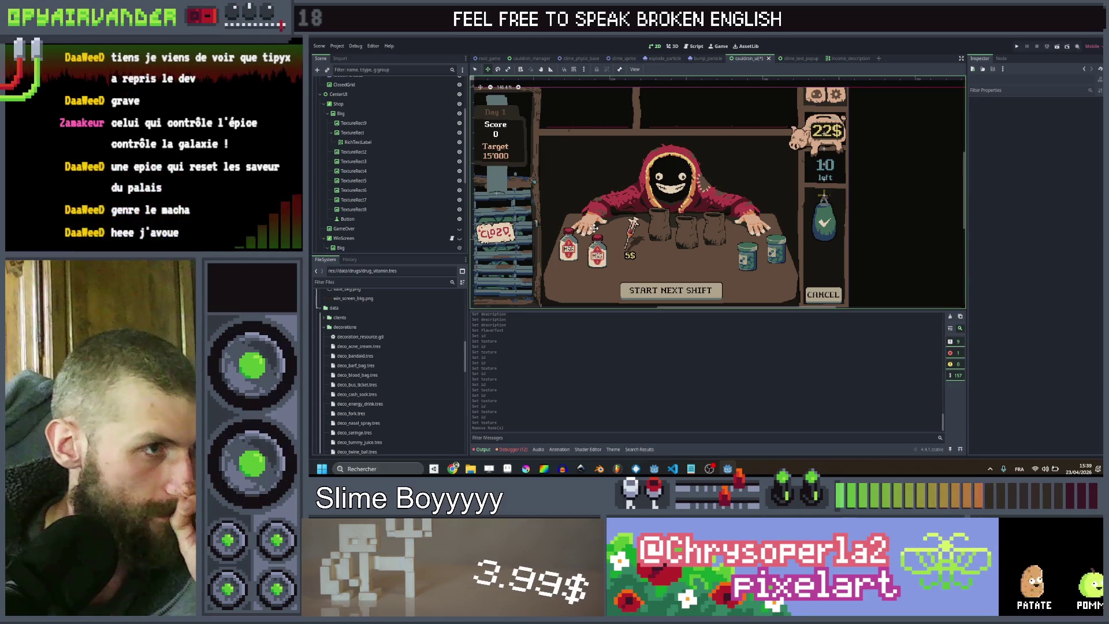
scroll(615, 255, "up", 1)
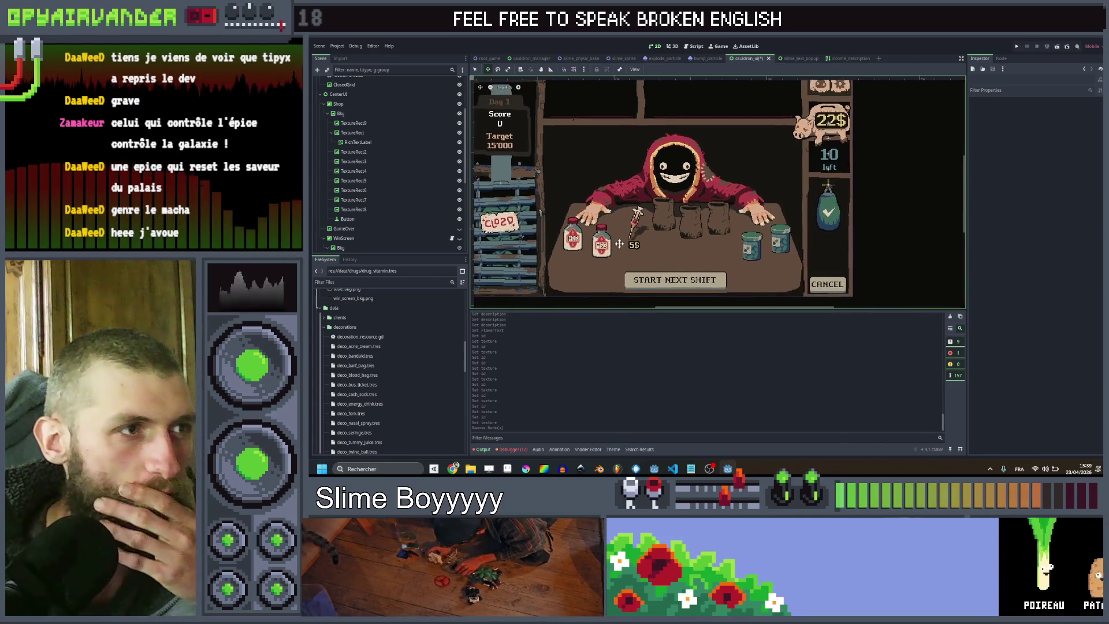
scroll(656, 217, "up", 1)
scroll(656, 217, "down", 2)
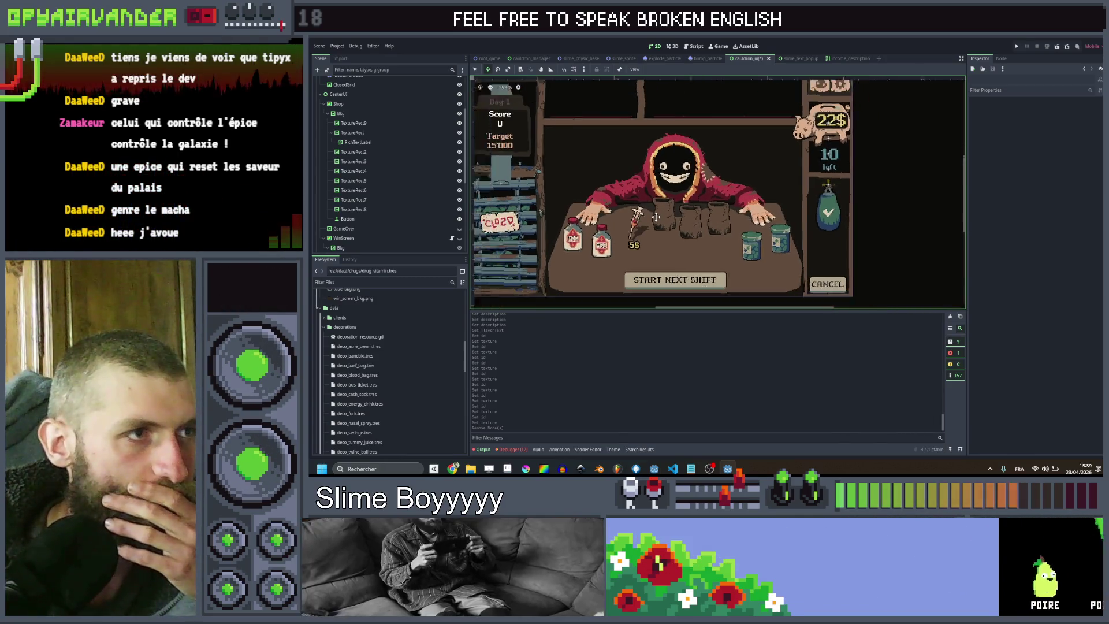
scroll(649, 238, "up", 1)
mouse_move(652, 238)
left_mouse_down()
mouse_move(674, 230)
mouse_move(664, 245)
left_mouse_up()
scroll(670, 234, "down", 1)
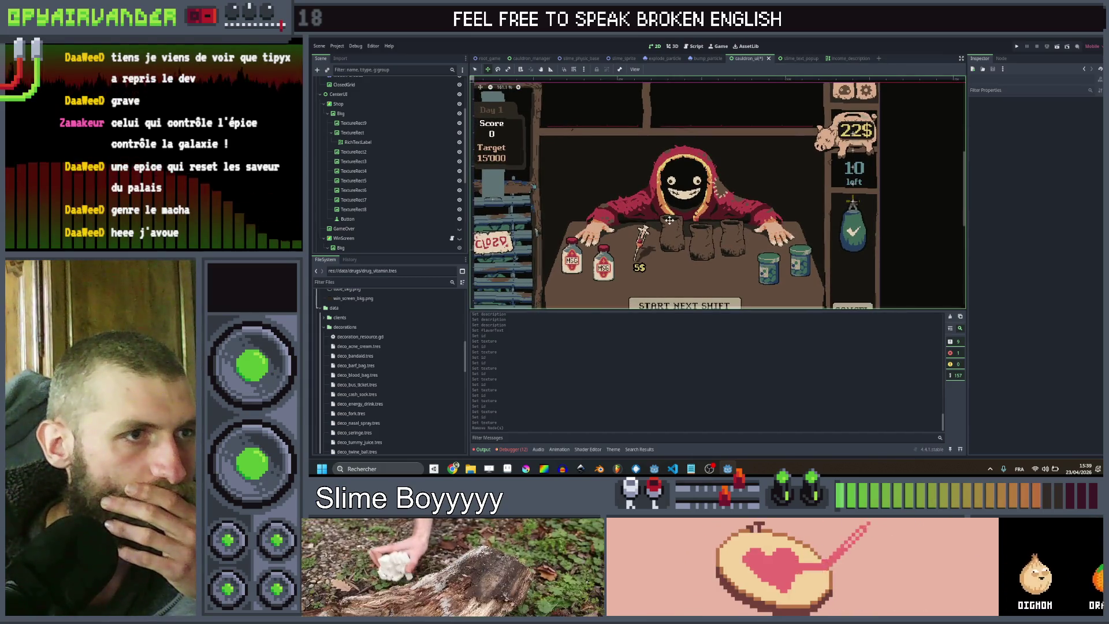
scroll(669, 221, "down", 1)
scroll(669, 222, "up", 1)
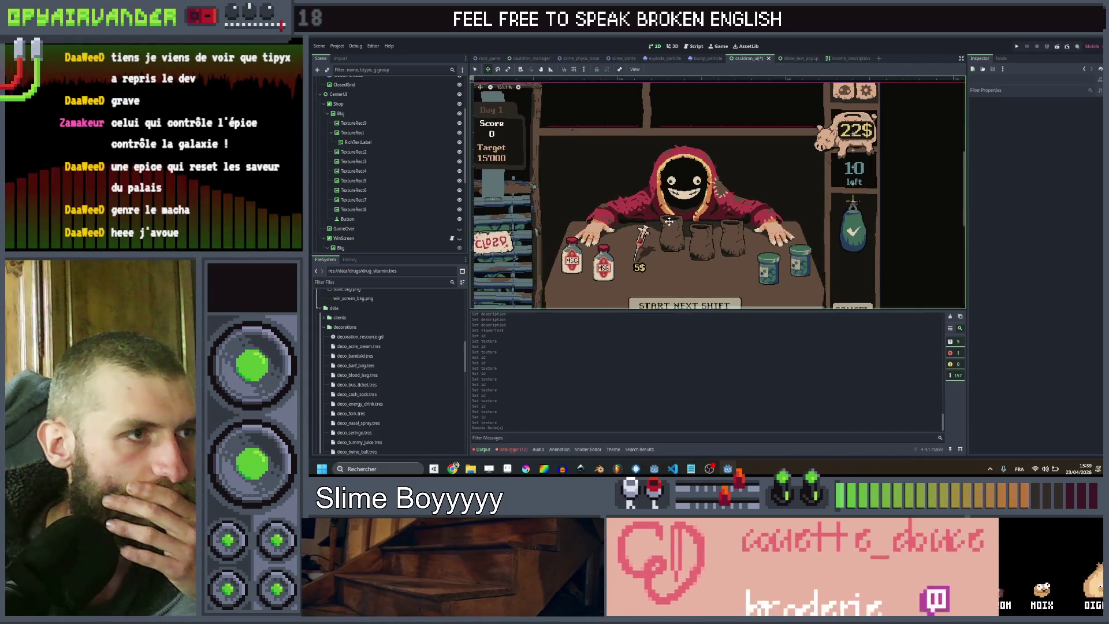
scroll(669, 221, "down", 1)
scroll(667, 201, "up", 1)
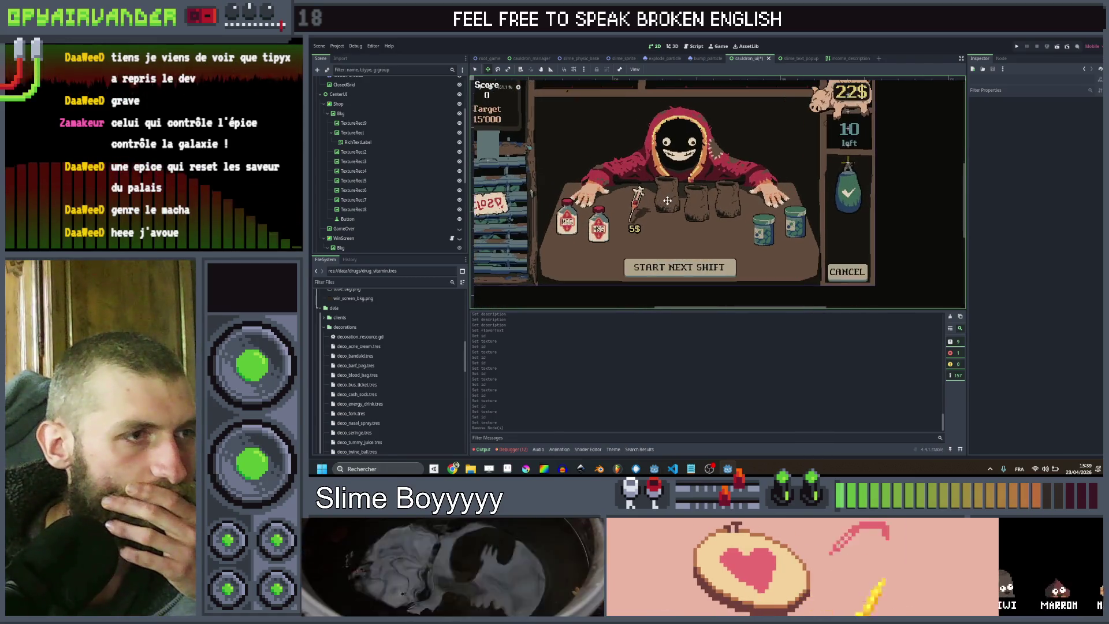
scroll(667, 201, "down", 1)
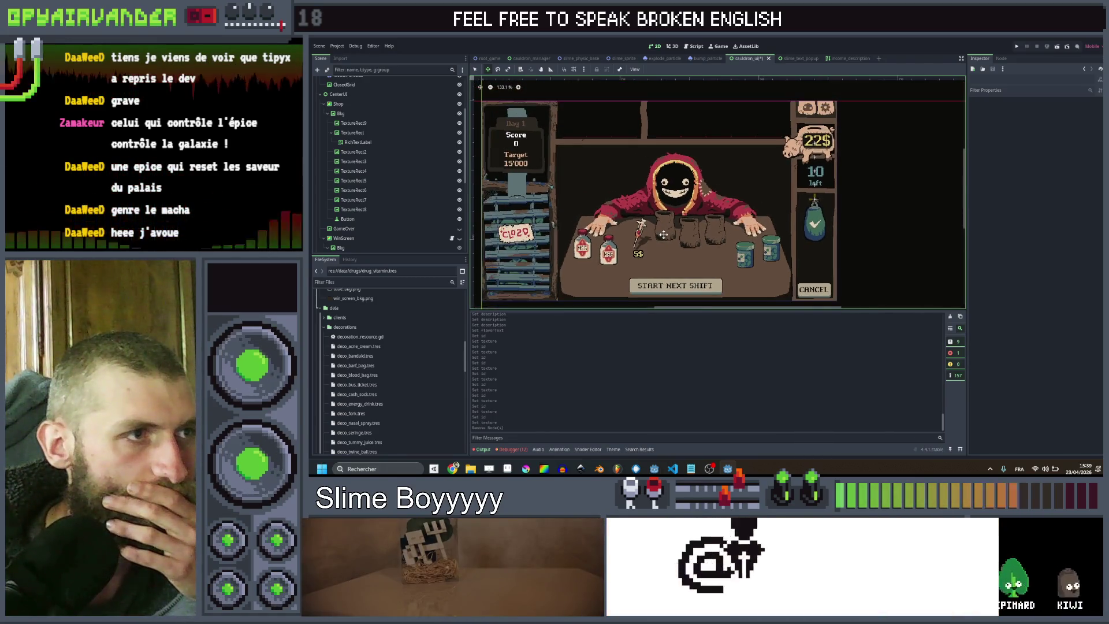
left_click_drag(671, 249, 670, 233)
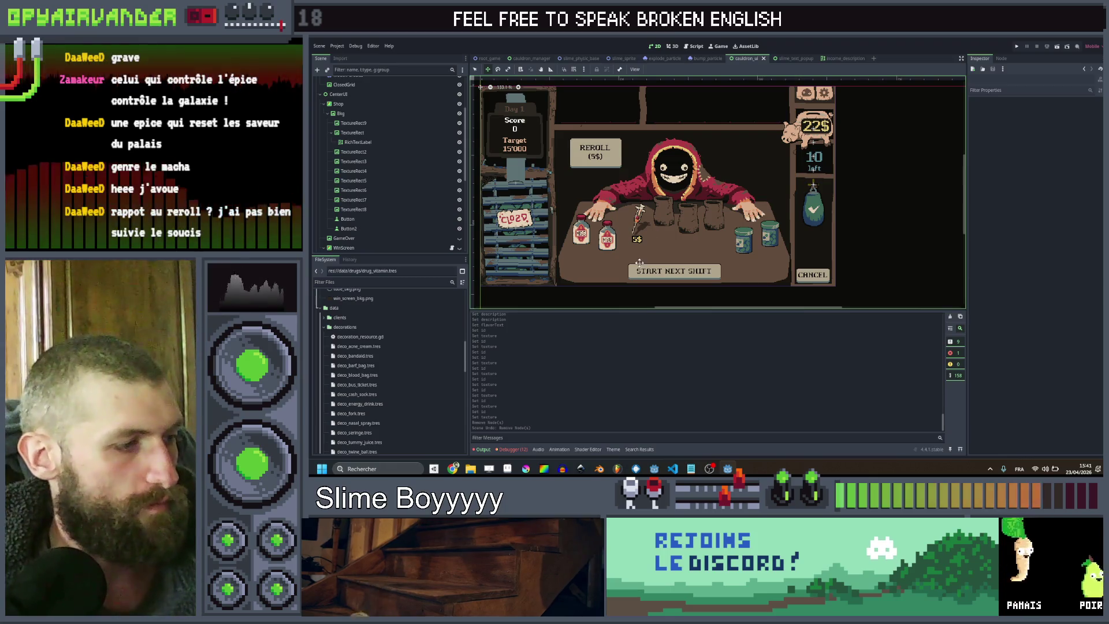
Switch from Godot to the Aseprite editor showing drug.aseprite
key("alt+Tab")
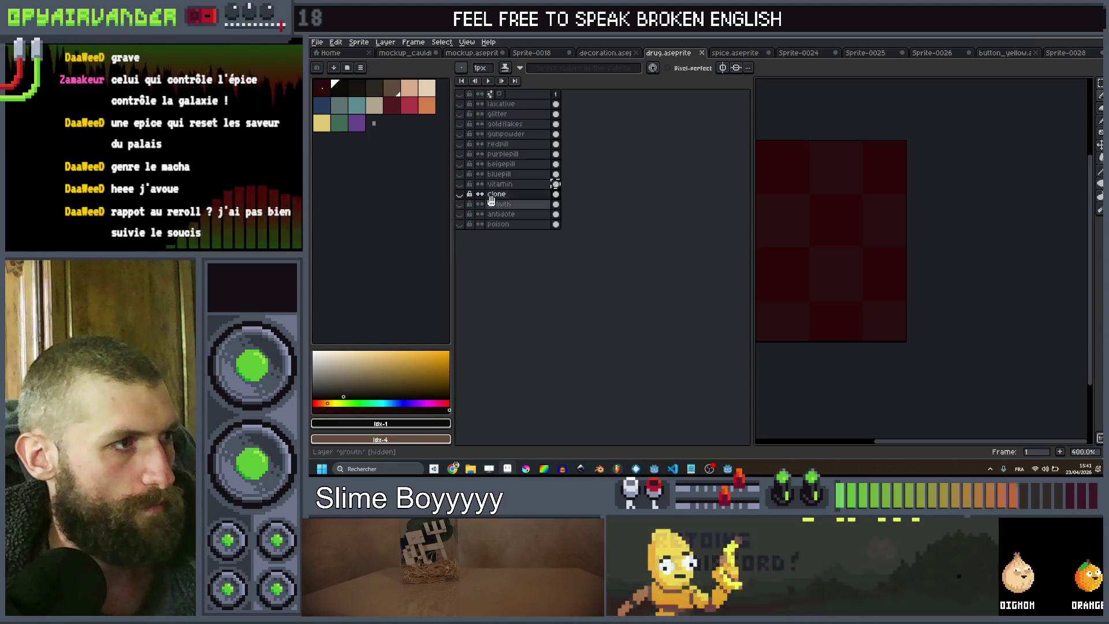
In spice.aseprite, delete the top macha layer, save the file, and go back to Godot
left_click(735, 52)
left_click(516, 103)
key("Delete")
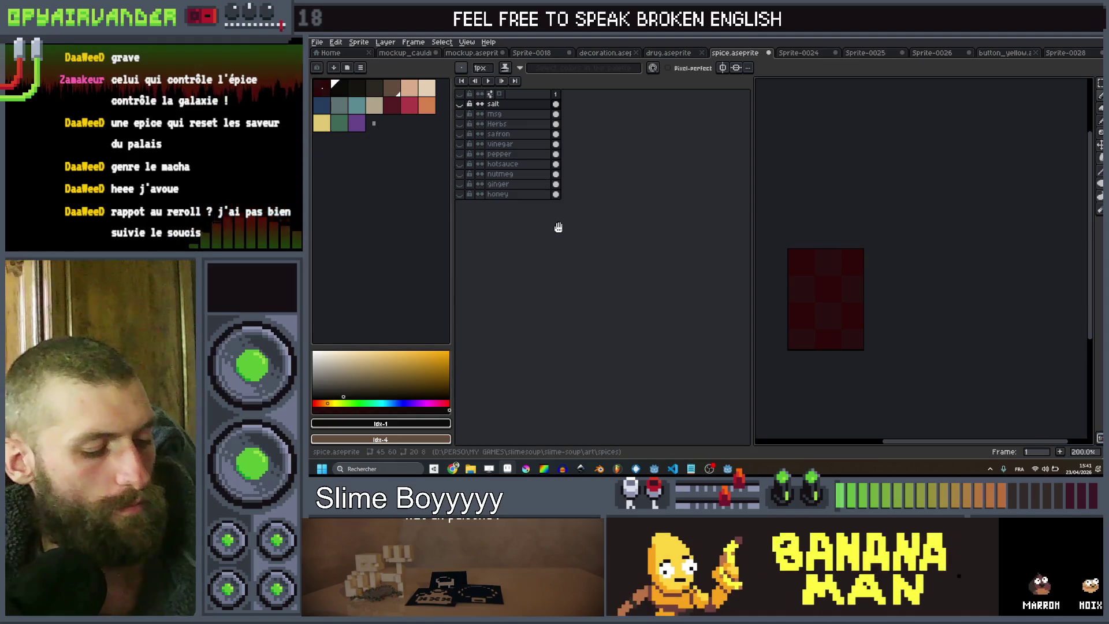
key("ctrl+s")
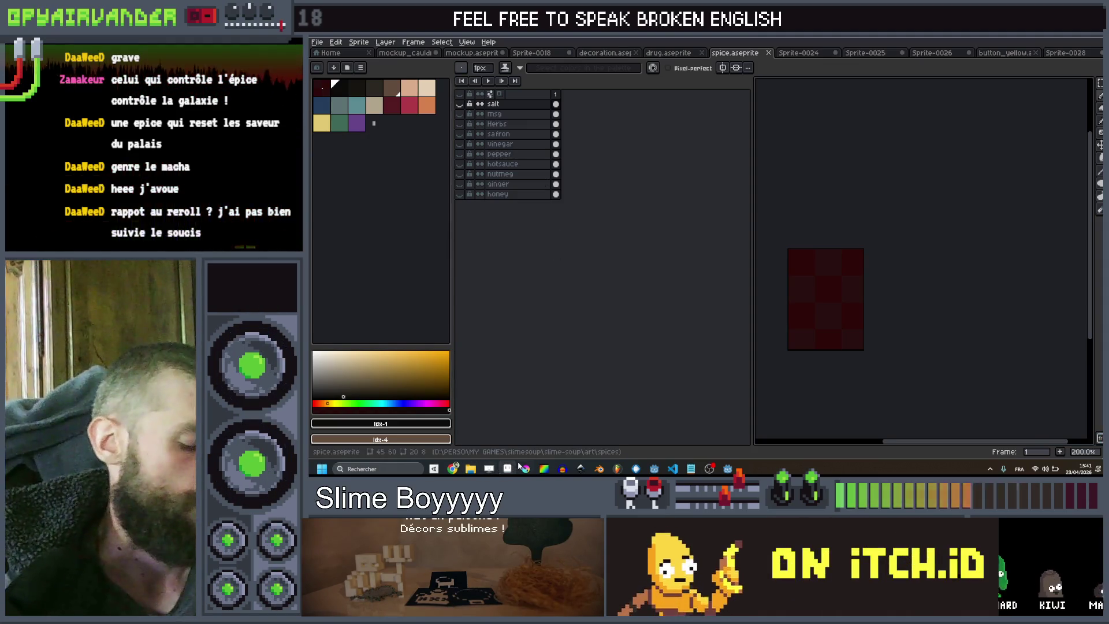
key("alt+Tab")
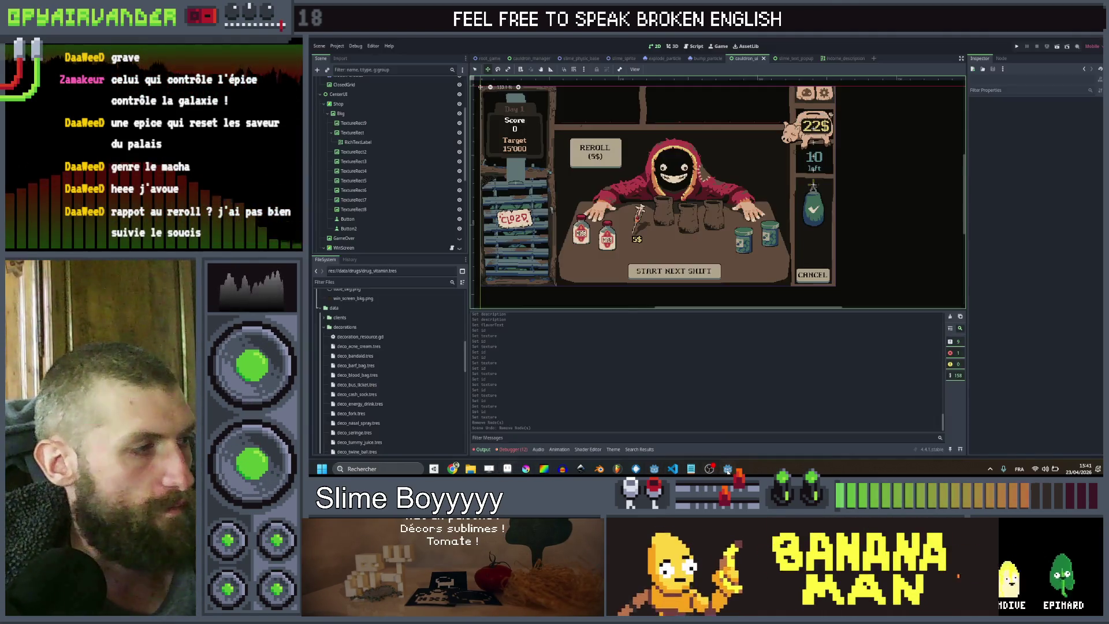
Filter the files for 'match', then expand the spices folder and select spice_macha.png
type("match")
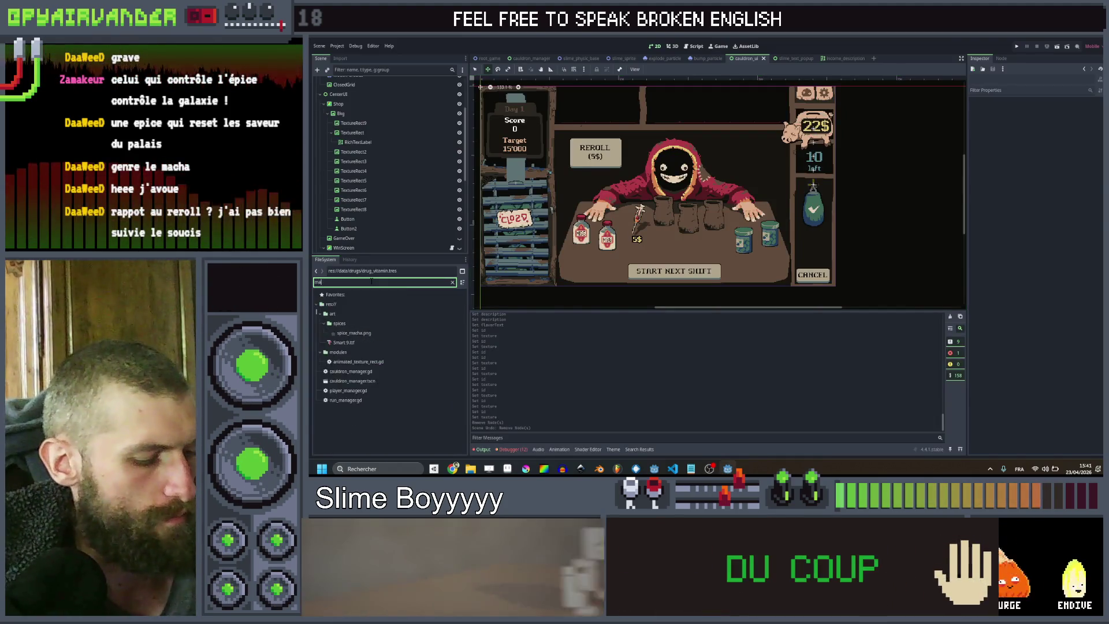
key("BackSpace")
key("BackSpace")
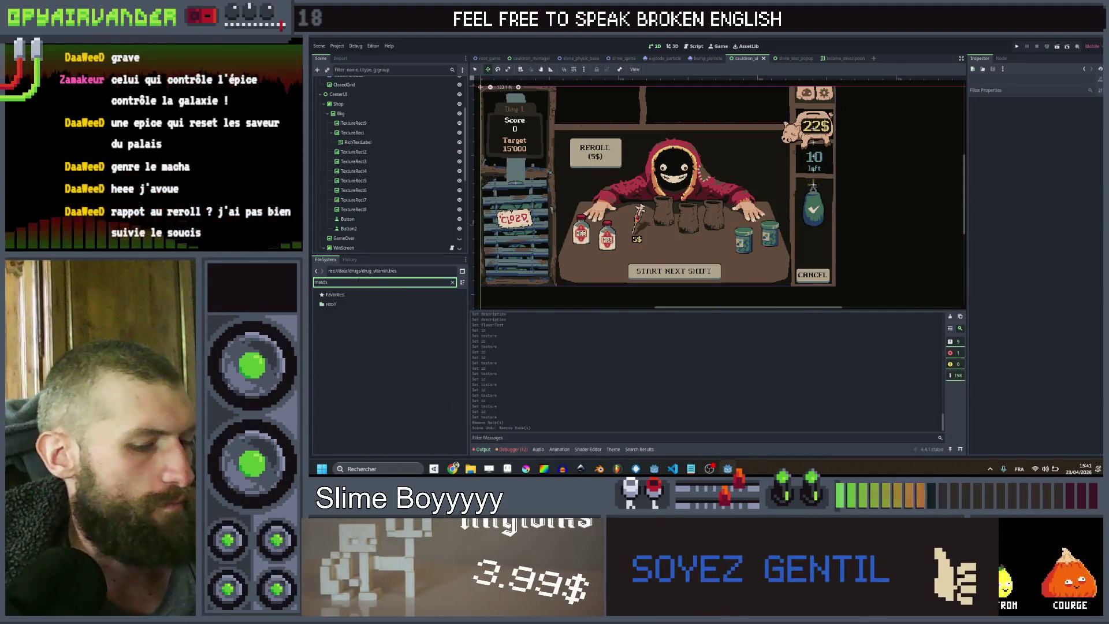
key("BackSpace")
key("BackSpace")
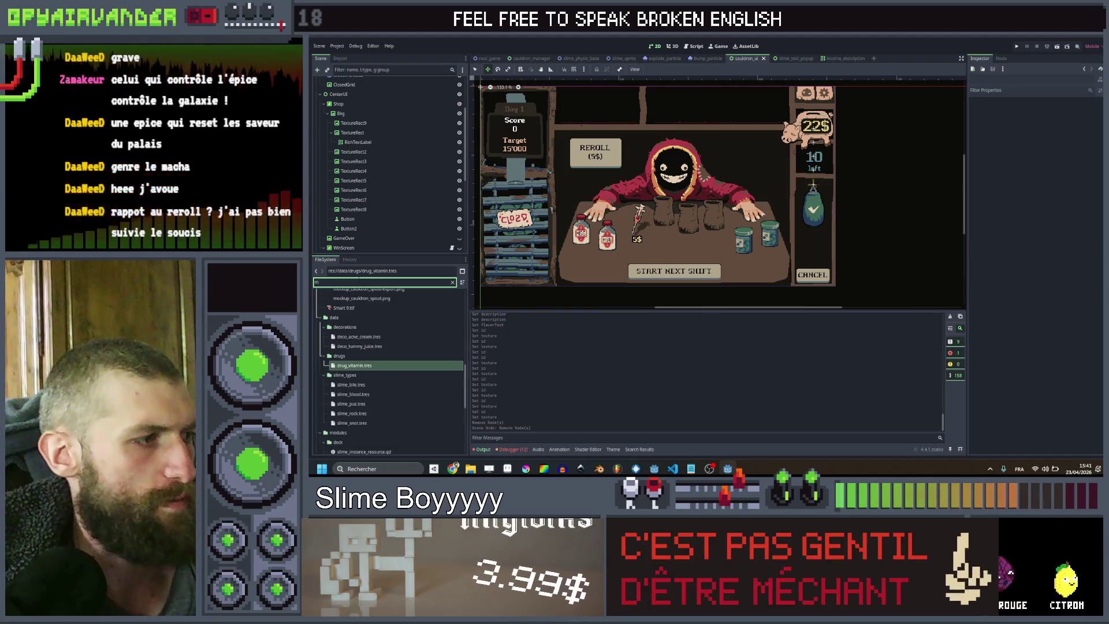
key("BackSpace")
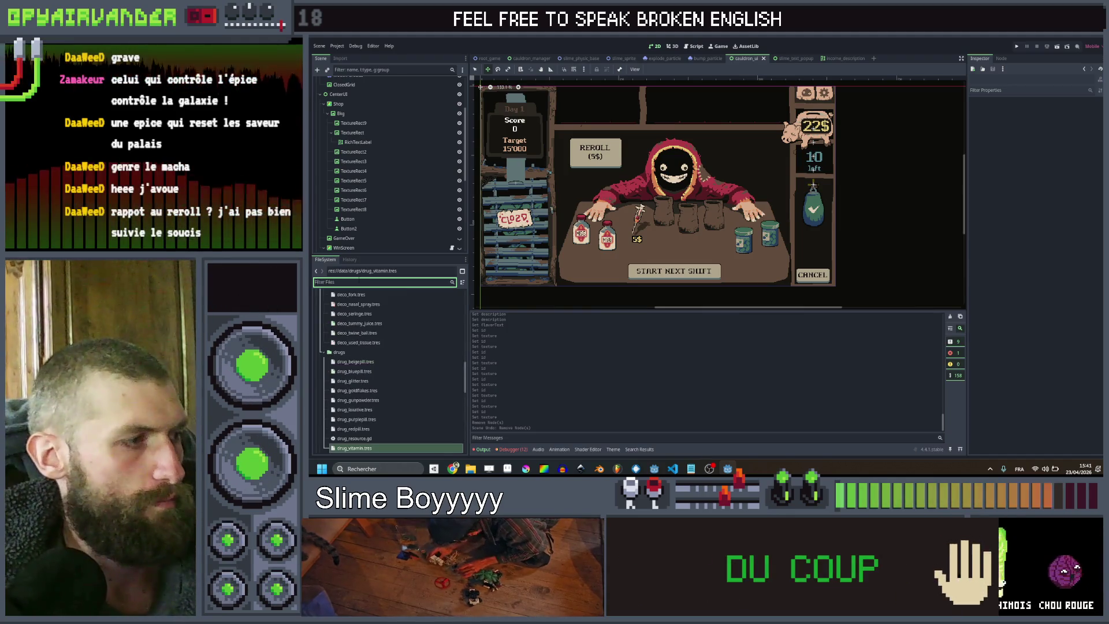
scroll(368, 342, "down", 10)
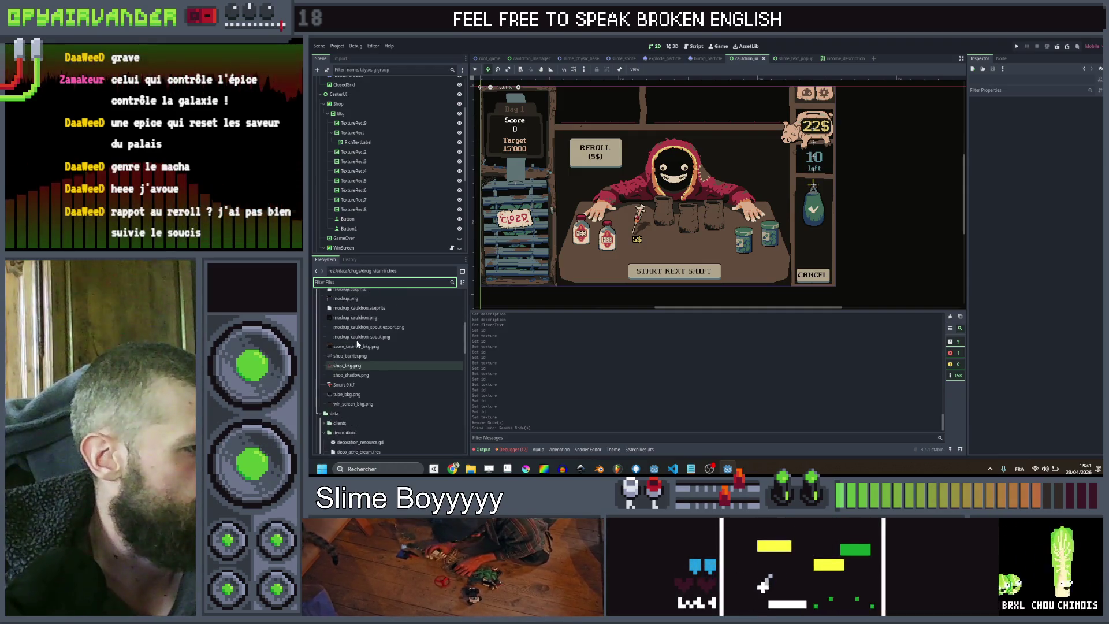
scroll(342, 355, "up", 3)
left_click(323, 361)
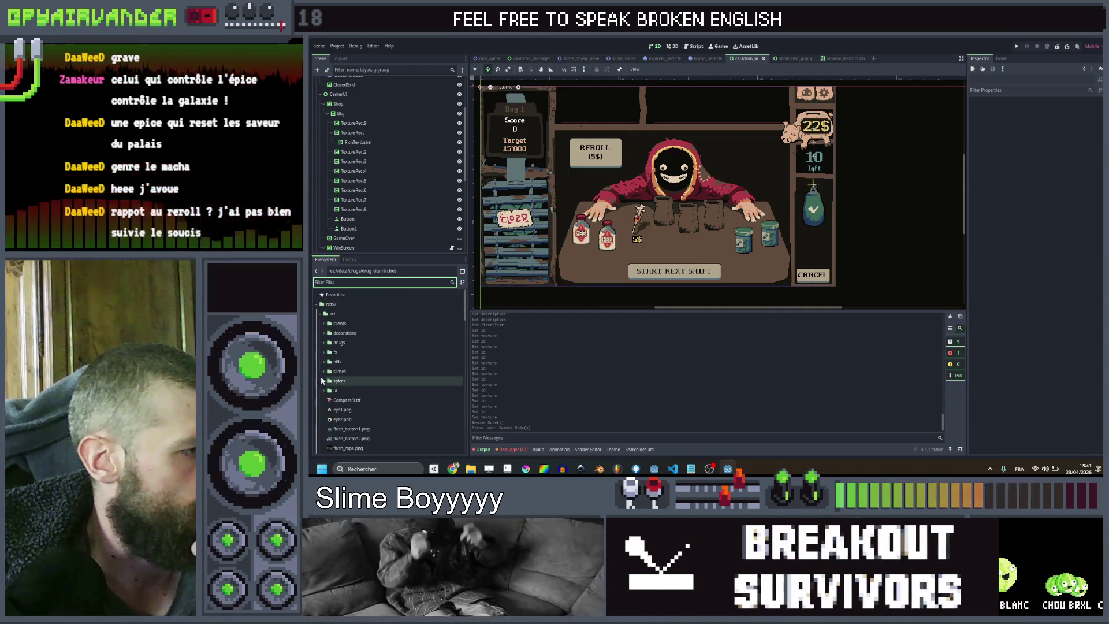
scroll(327, 379, "down", 2)
left_click(366, 358)
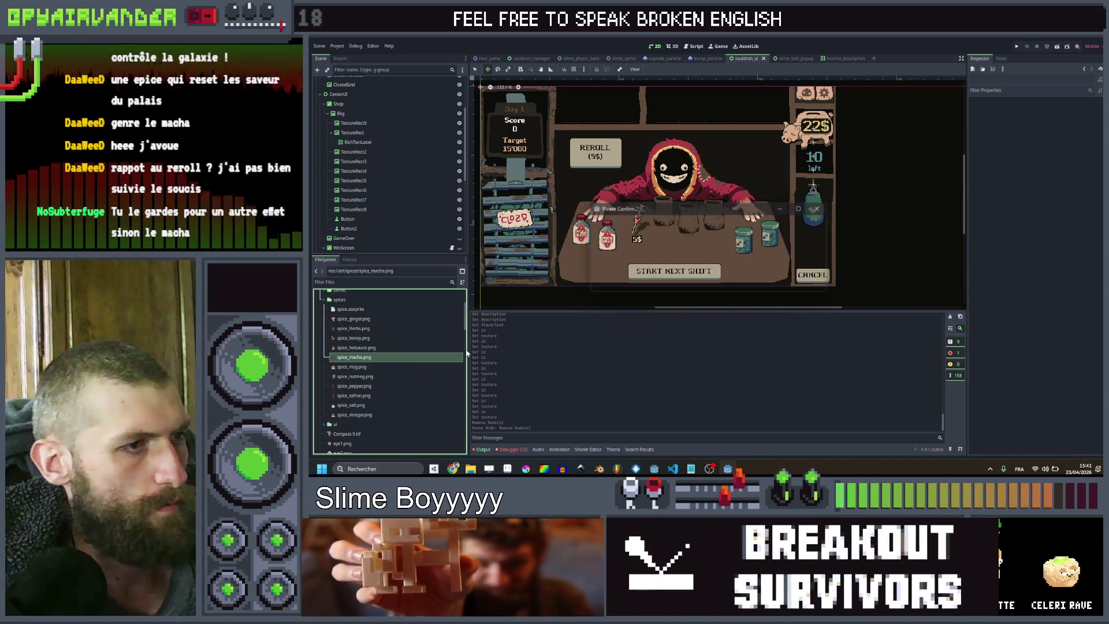
Switch to the SlimeSoup spreadsheet and select row 12
mouse_move(453, 468)
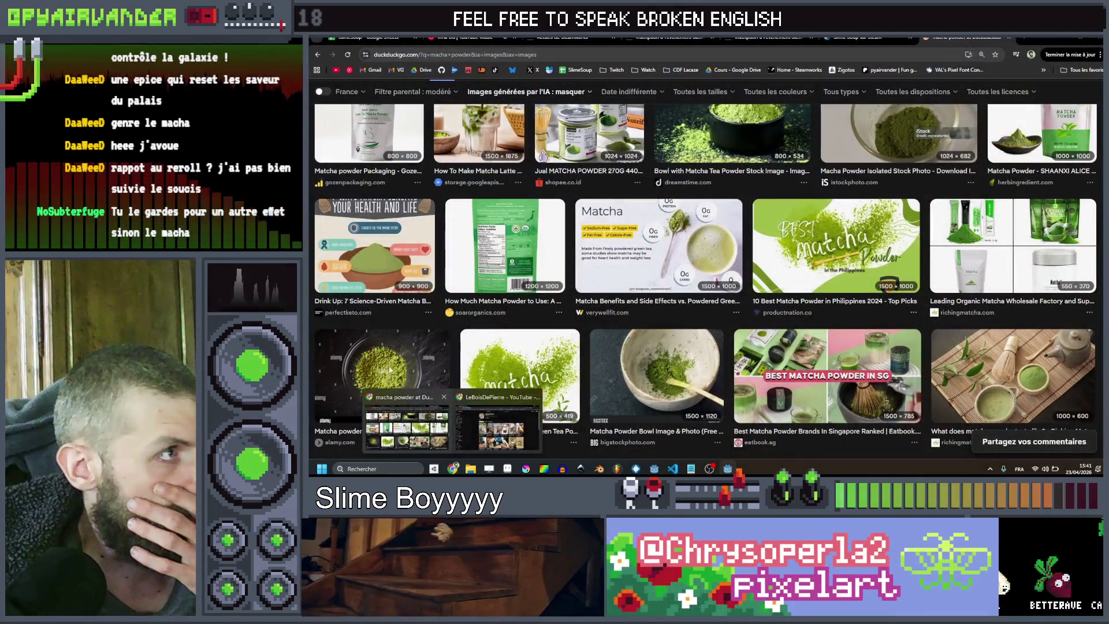
left_click(407, 427)
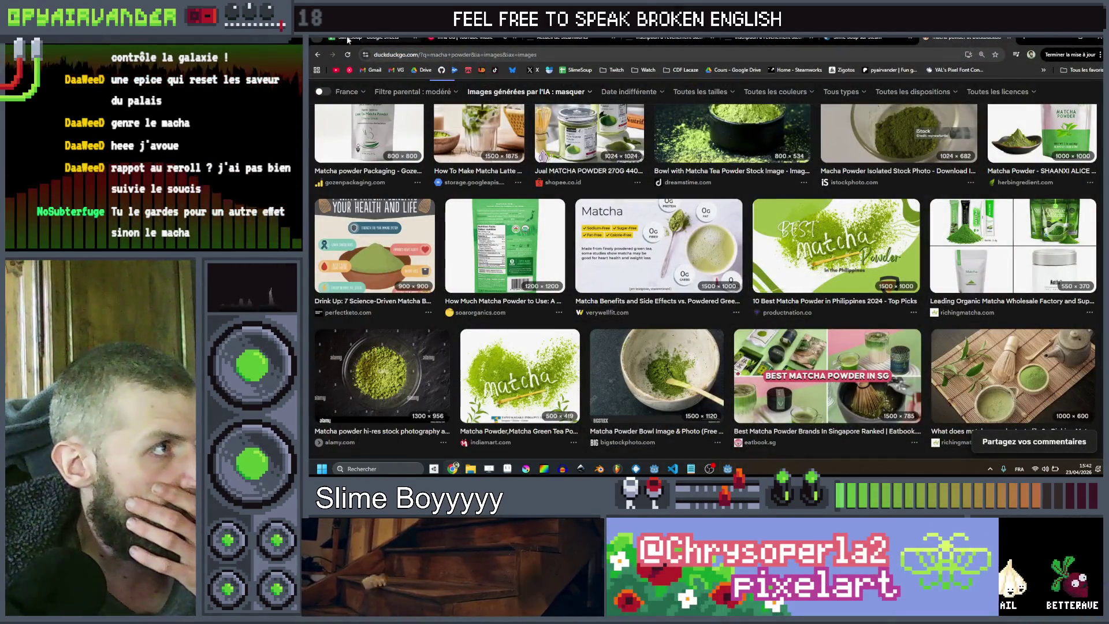
left_click(352, 38)
left_click(318, 301)
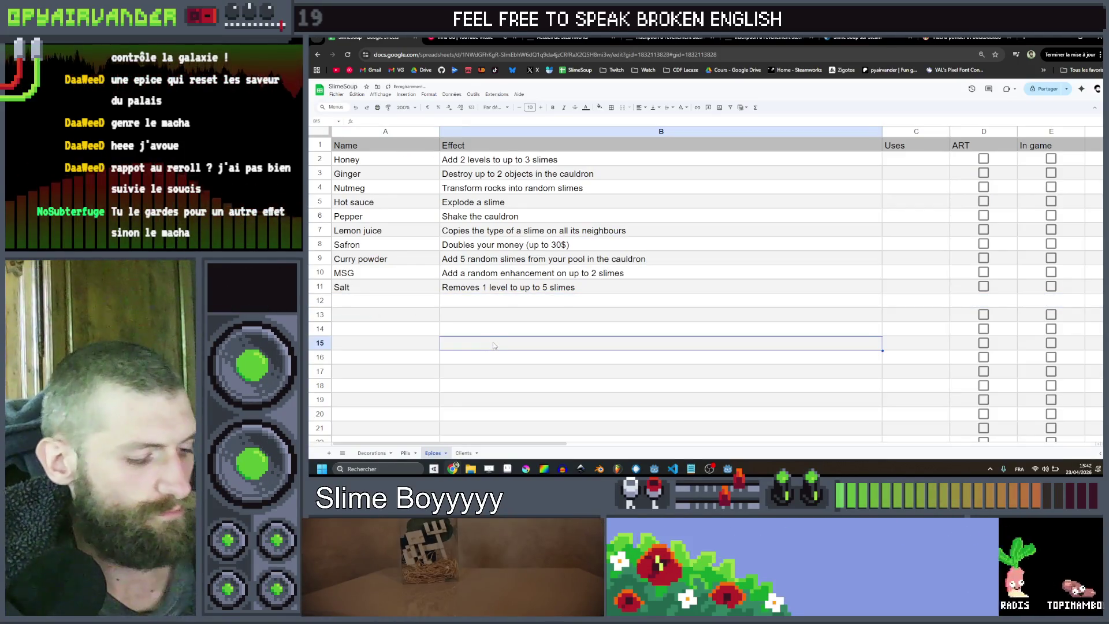
Restore the Macha row, then clear its name and effect cells so row 12 stays empty
key("ctrl+z")
left_click_drag(358, 301, 549, 301)
key("Delete")
left_click(660, 370)
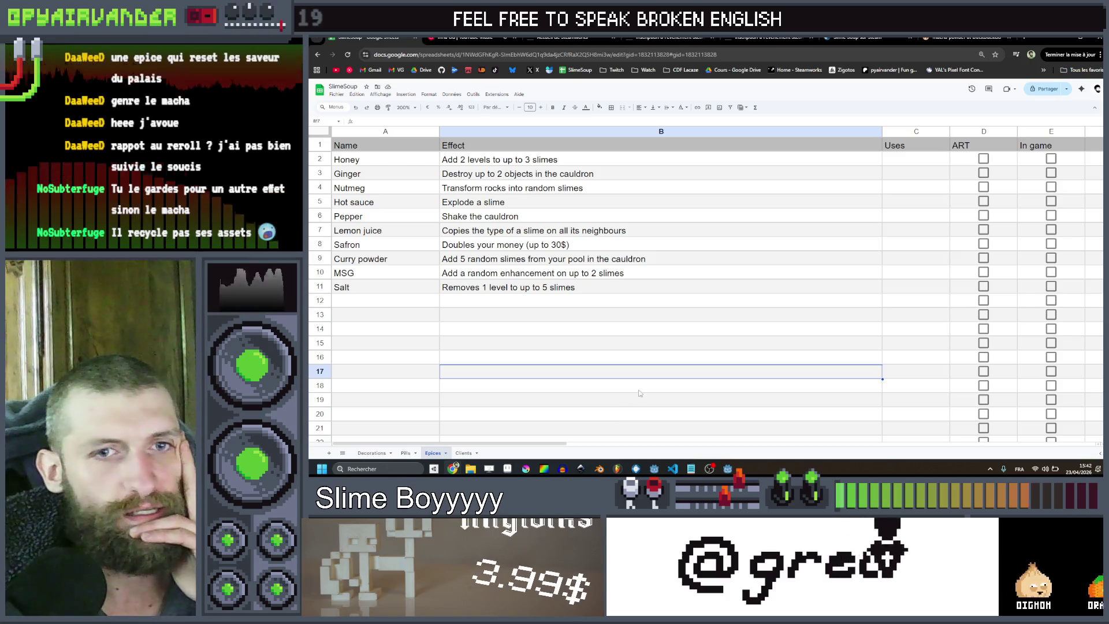
key("Up")
key("Up")
key("Up")
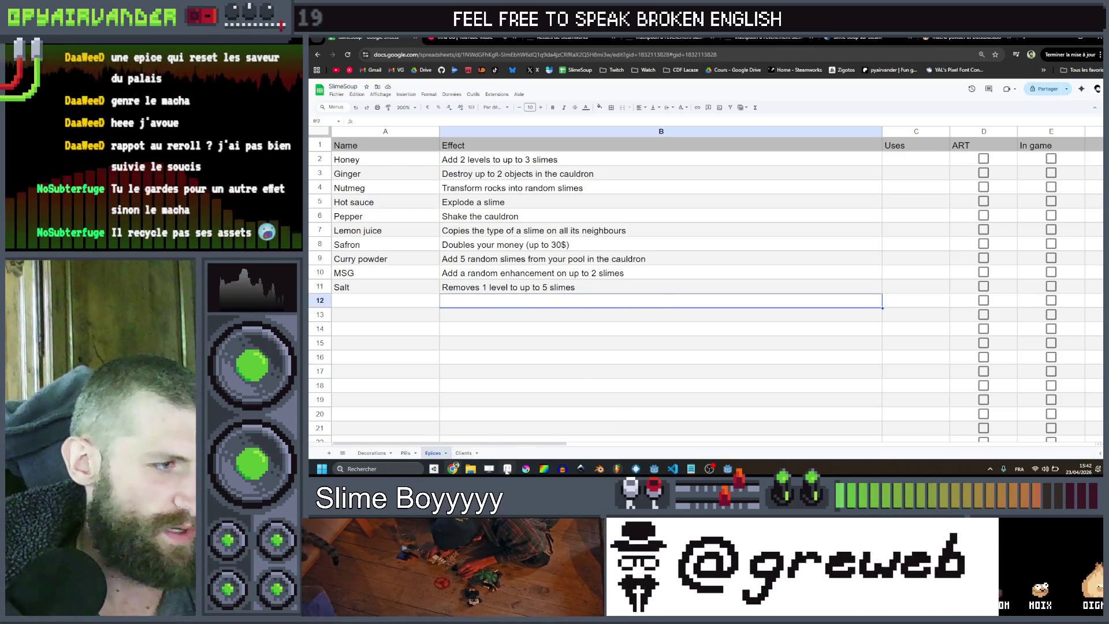
left_click(508, 469)
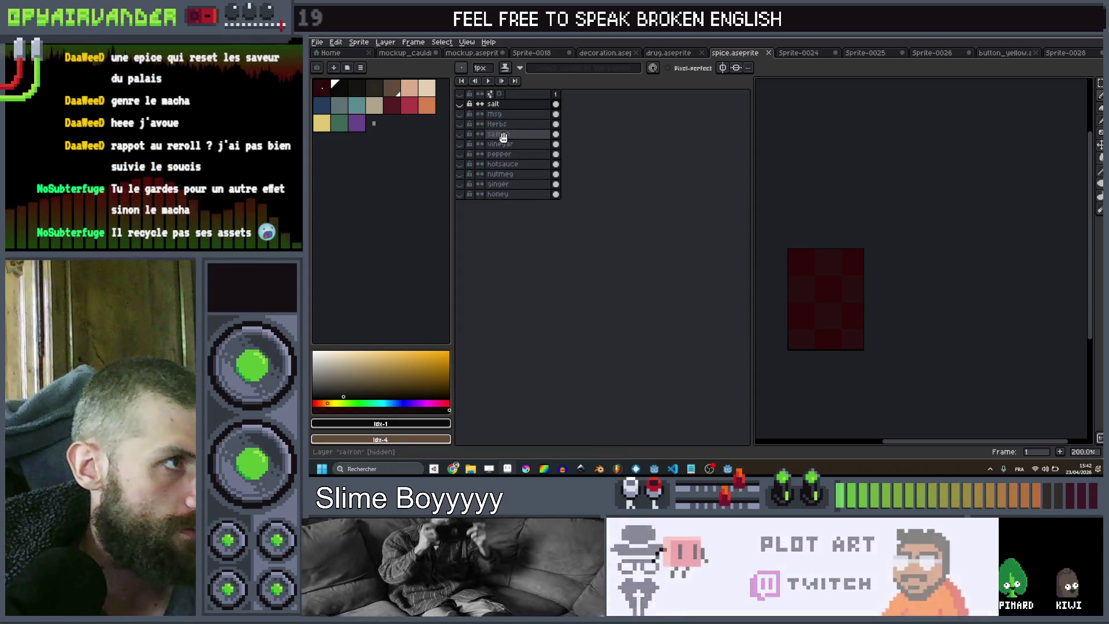
Rename the Herbs layer to lowercase 'herbs' and save spice.aseprite
left_click(494, 124)
double_click(492, 124)
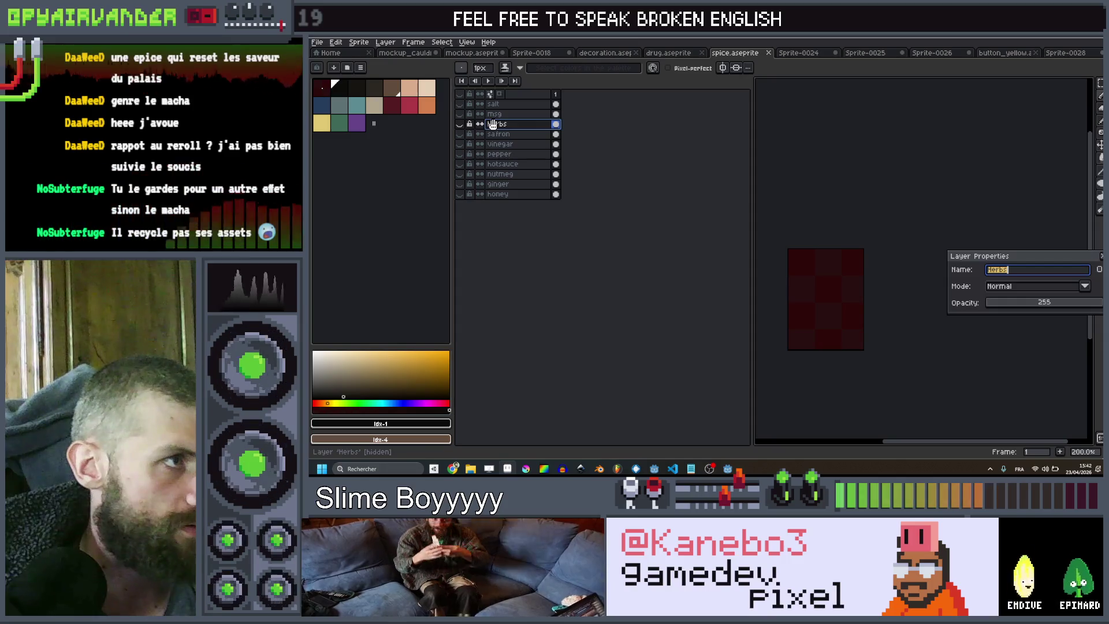
left_click(991, 269)
type("h")
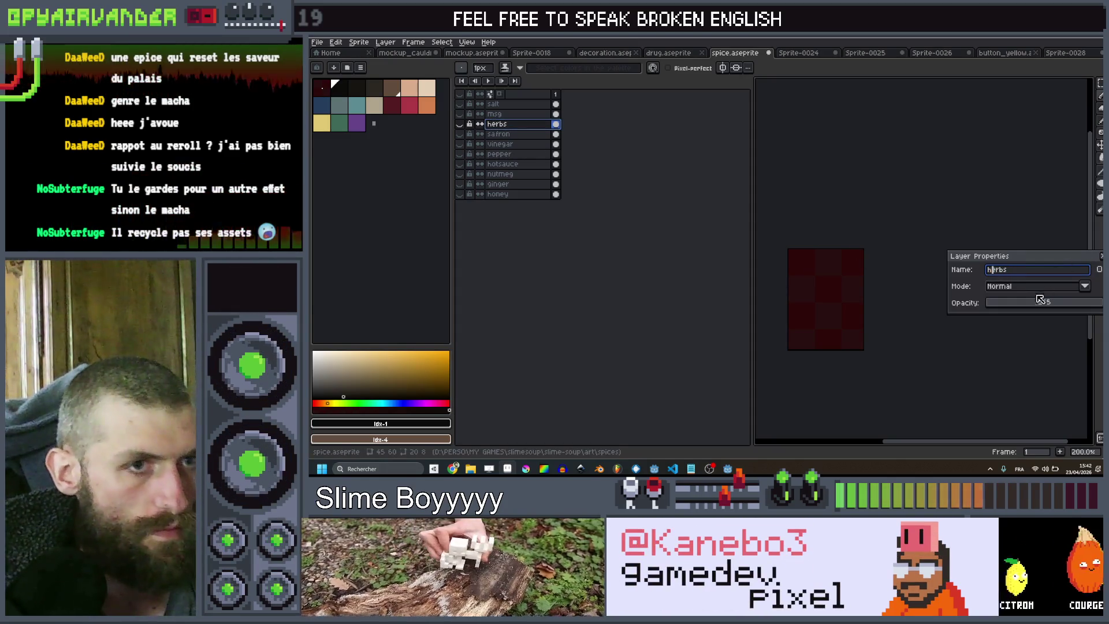
left_click(1101, 257)
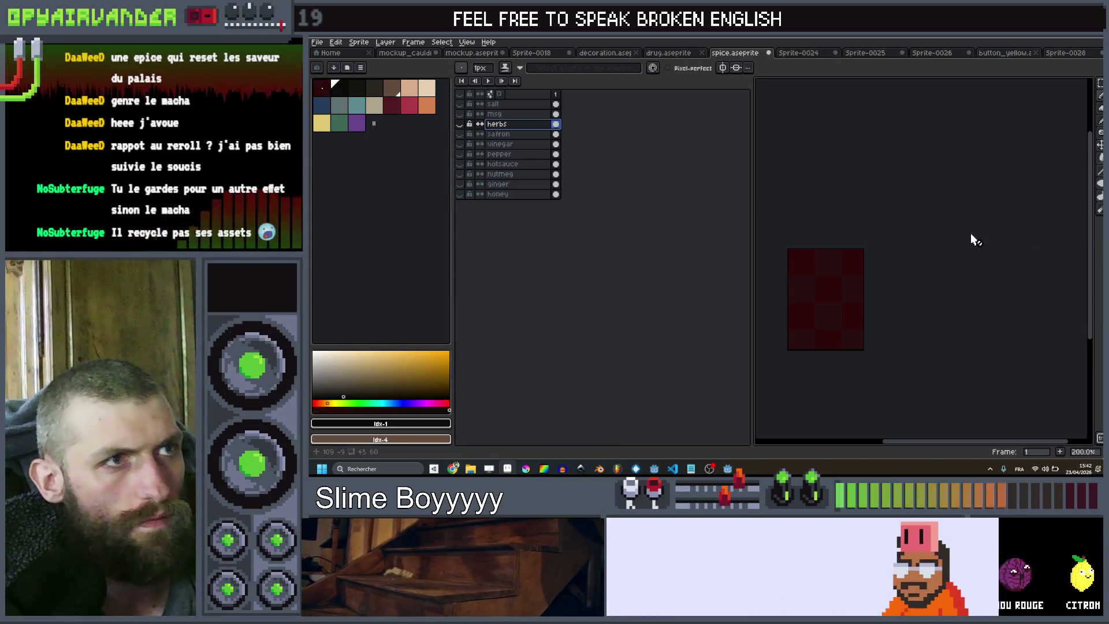
key("ctrl+s")
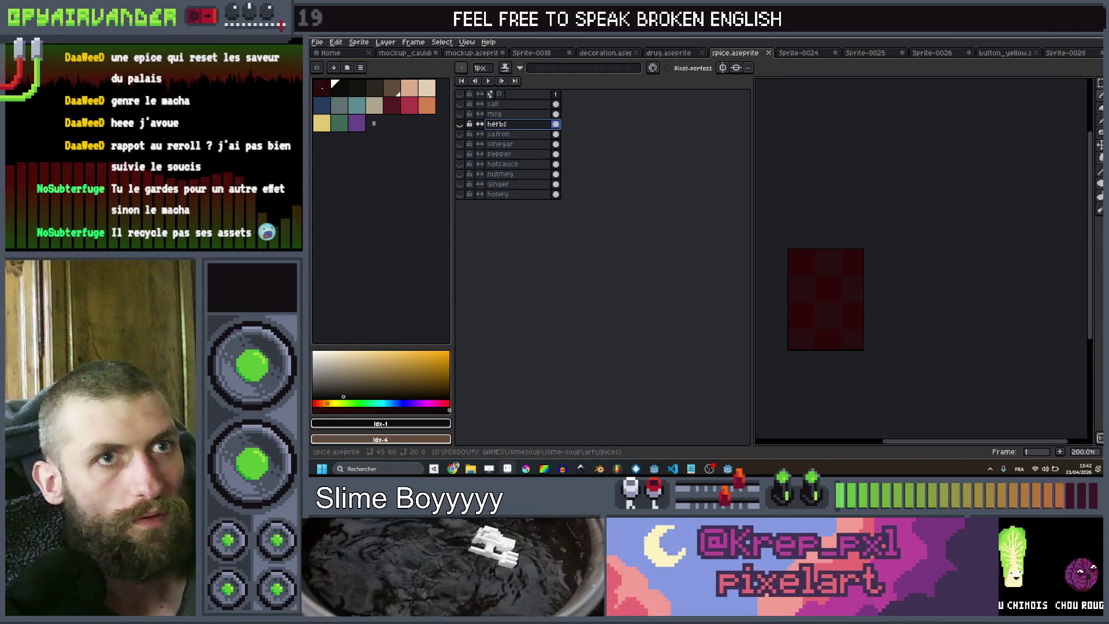
Check the empty row below the spice list in the spreadsheet, then return to Godot
key("alt+Tab")
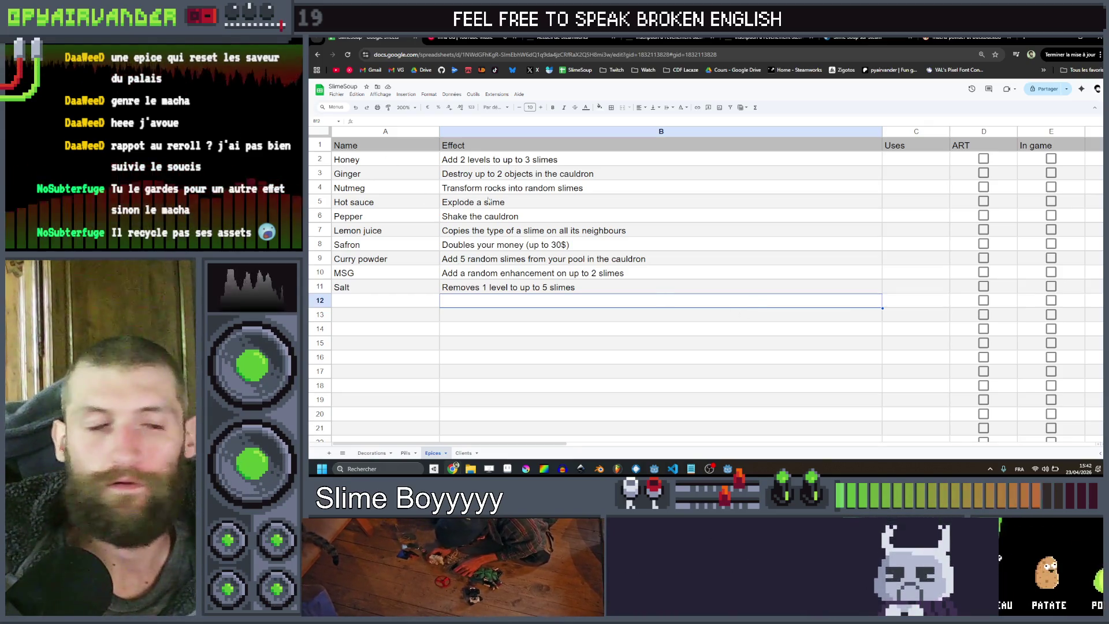
left_click(438, 328)
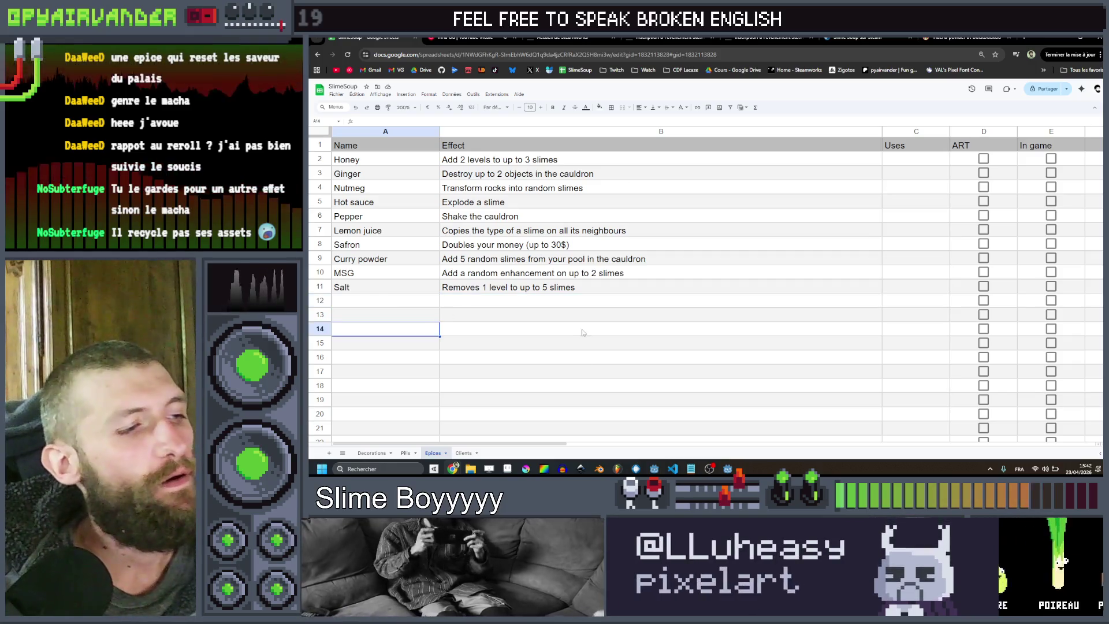
key("alt+Tab")
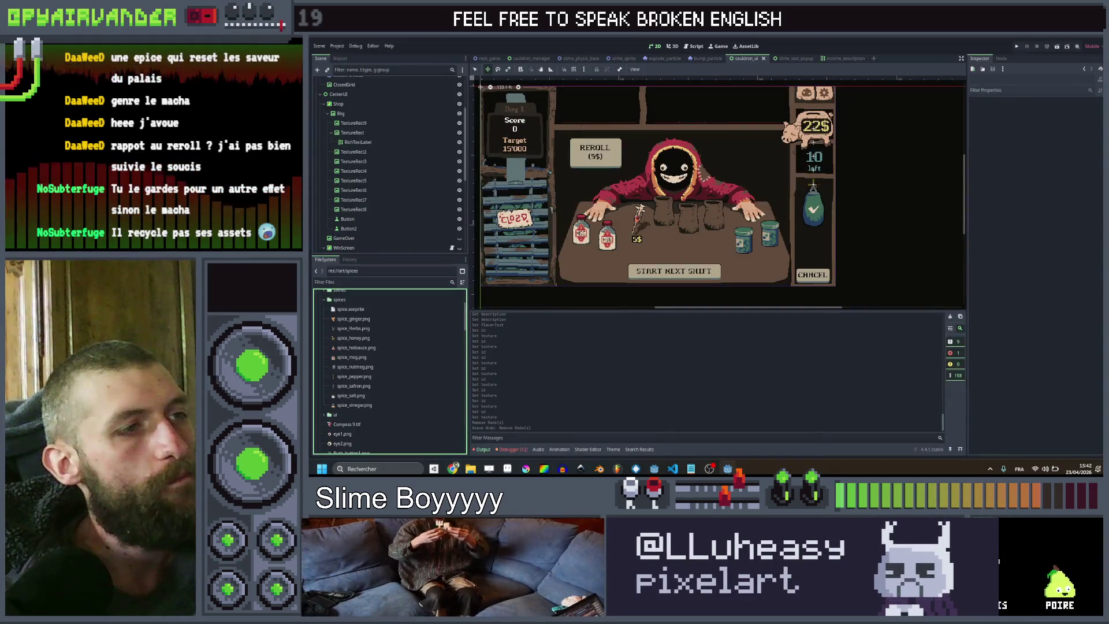
scroll(758, 150, "up", 1)
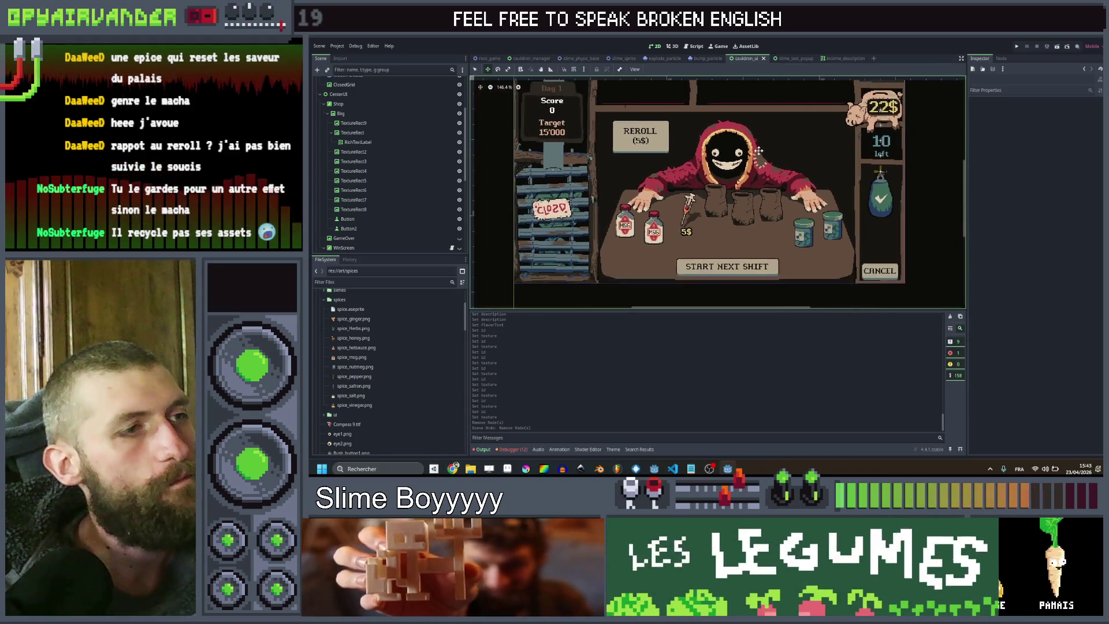
scroll(710, 201, "up", 1)
mouse_move(710, 201)
left_mouse_down()
mouse_move(689, 134)
mouse_move(695, 155)
left_mouse_up()
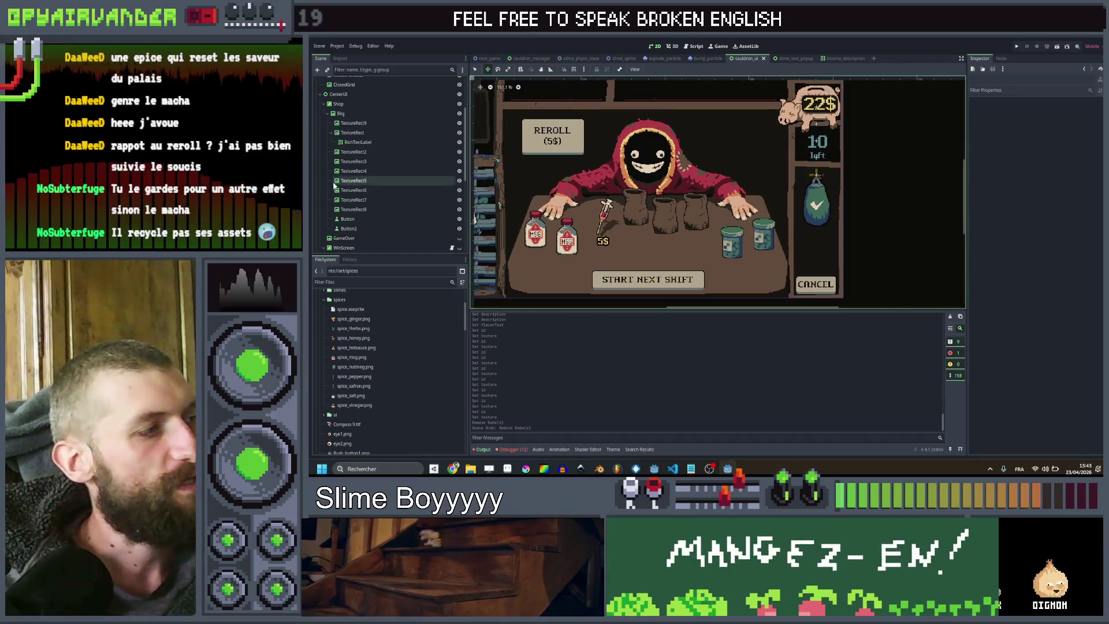
scroll(614, 140, "up", 2)
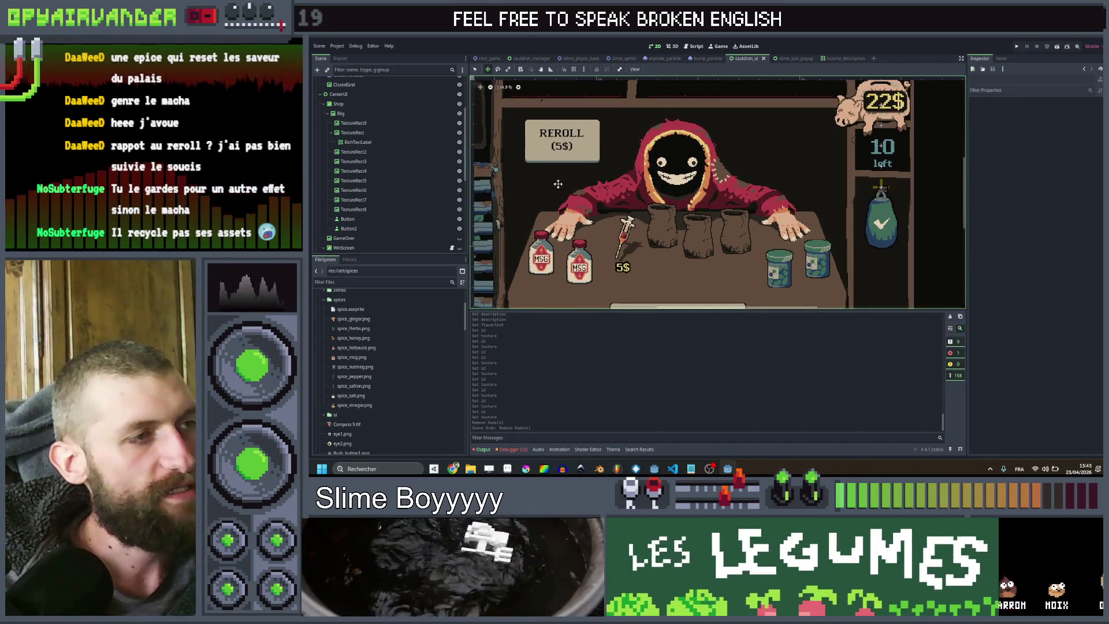
scroll(711, 185, "right", 3)
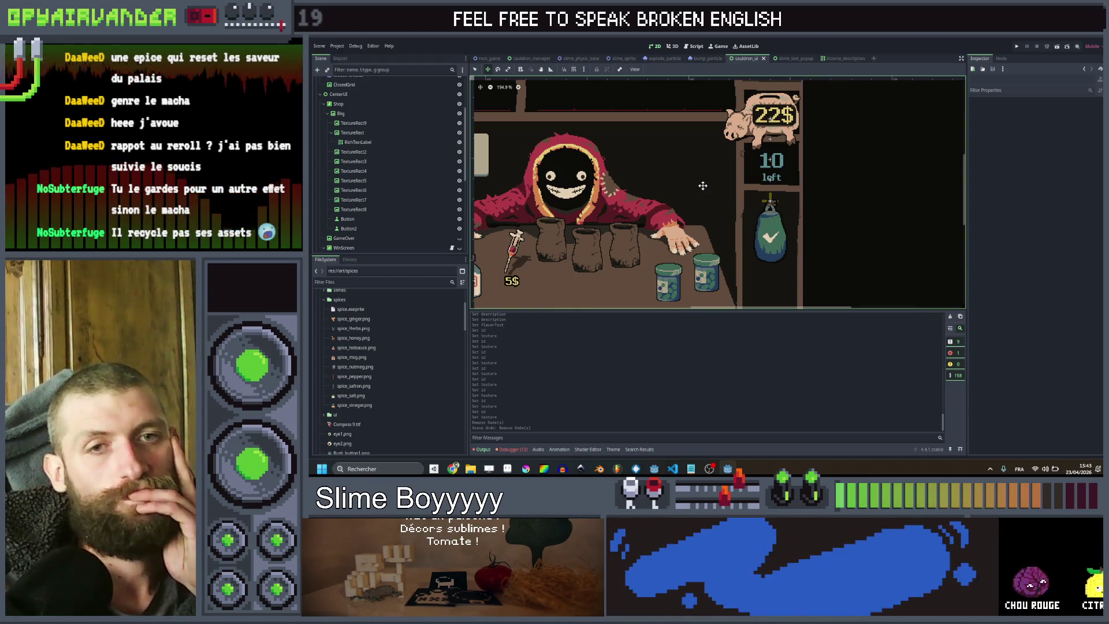
scroll(682, 168, "down", 4)
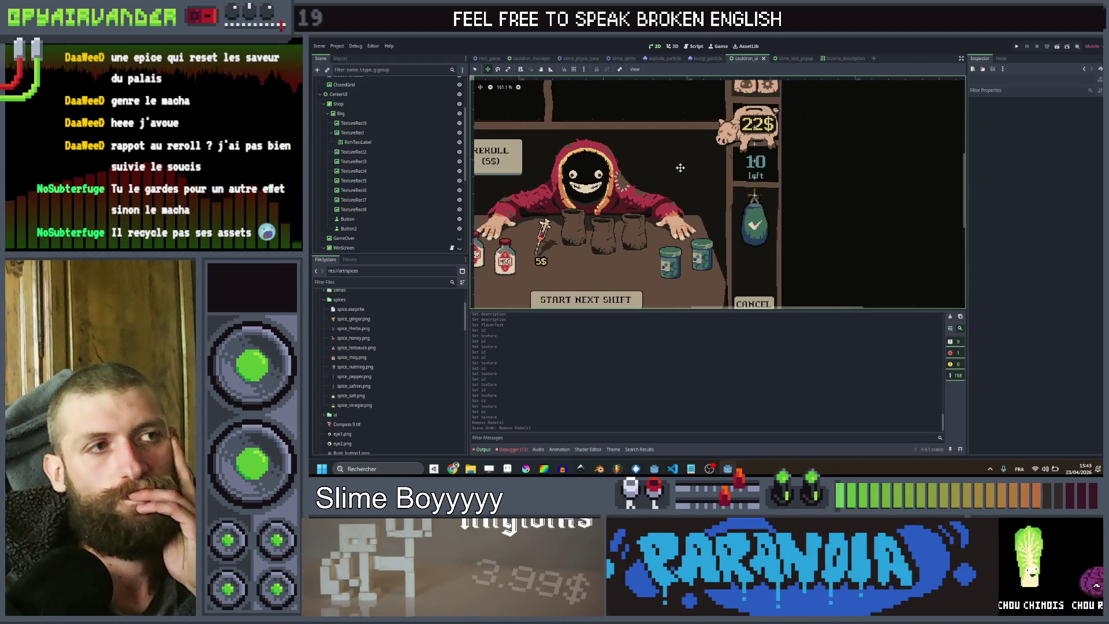
scroll(750, 191, "up", 2)
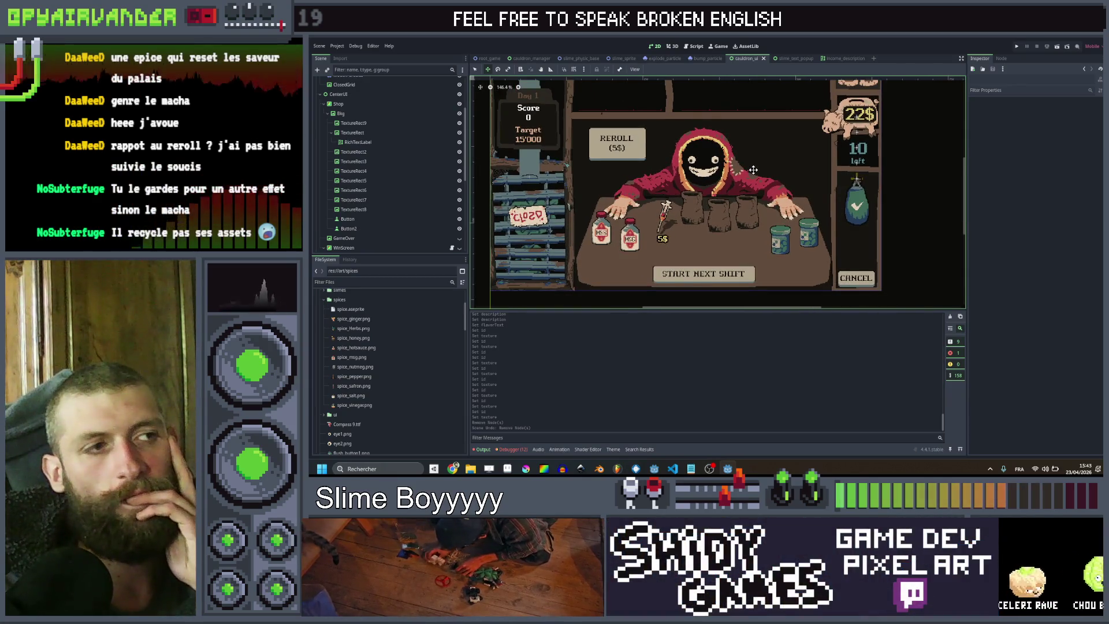
left_click_drag(754, 170, 724, 176)
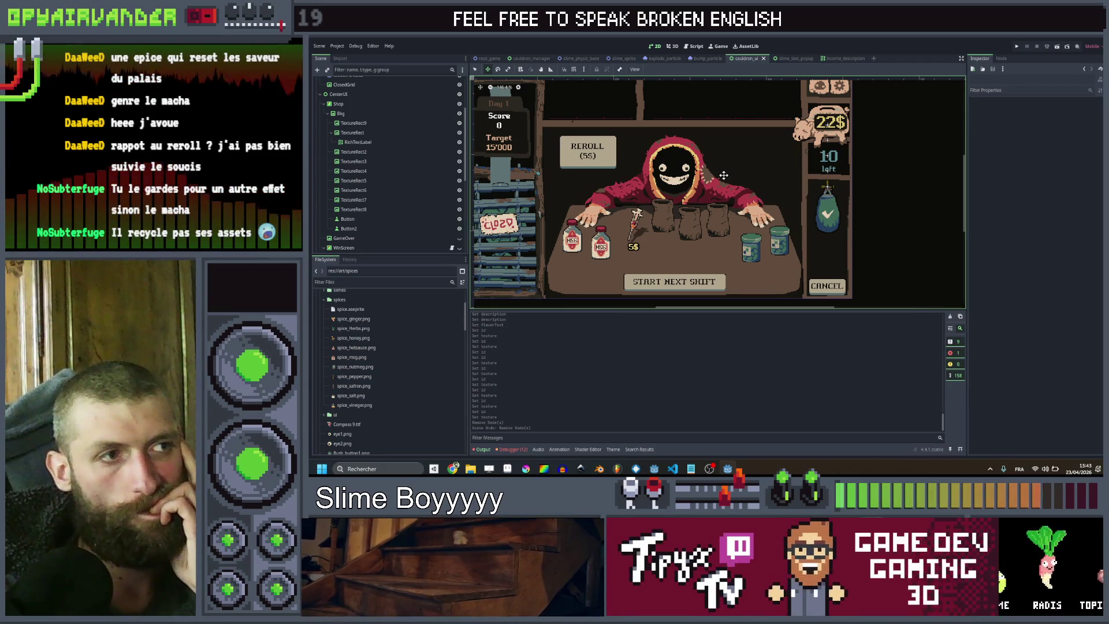
scroll(723, 175, "up", 1)
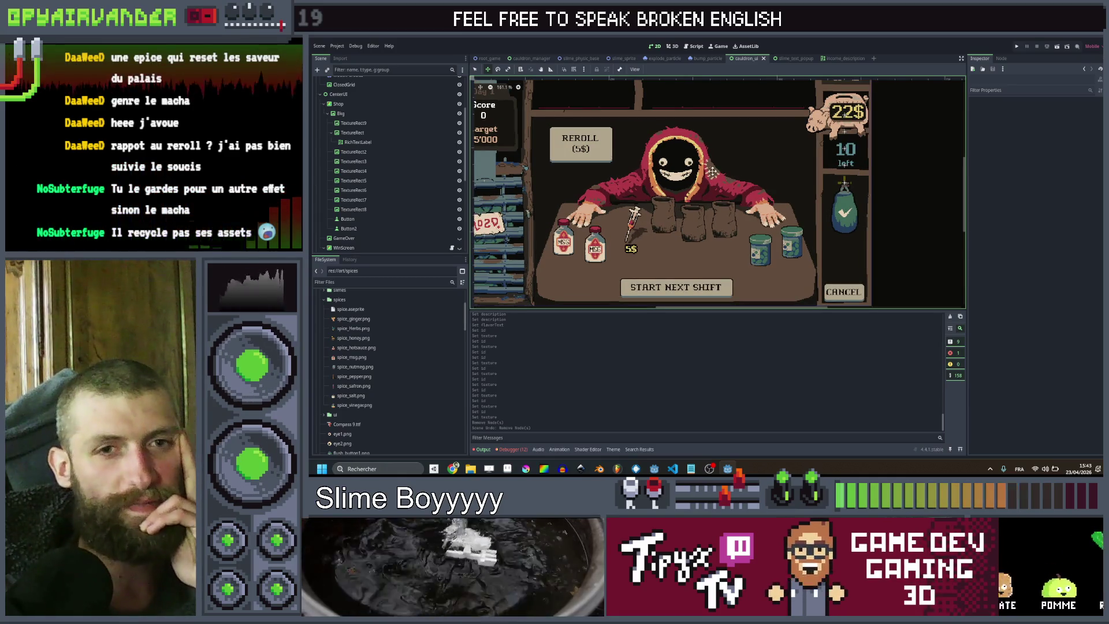
left_click_drag(677, 183, 777, 145)
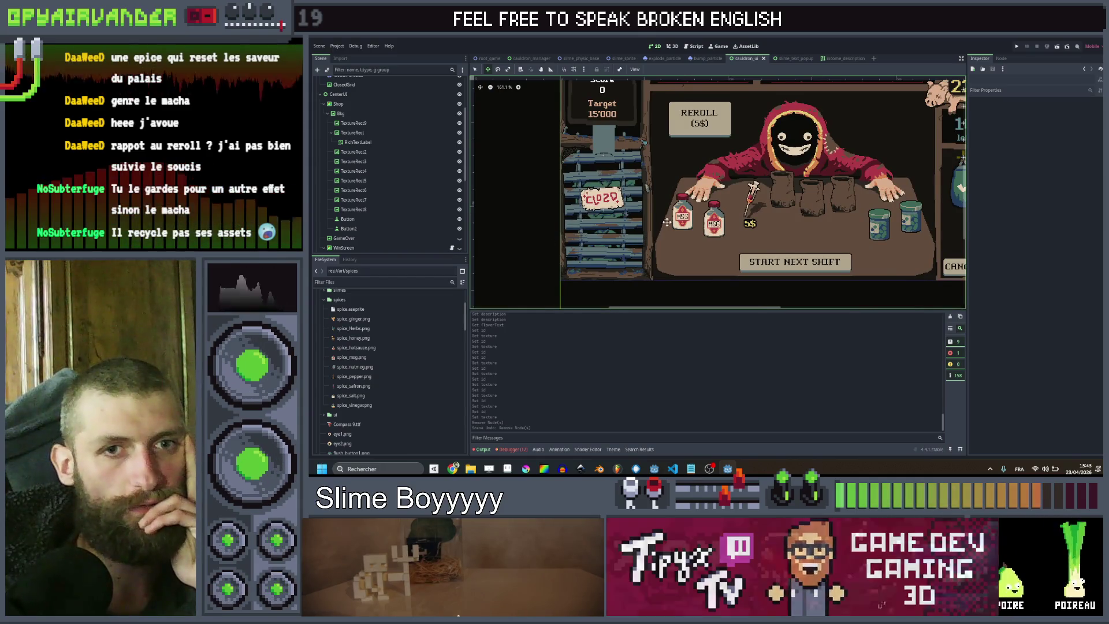
left_click_drag(664, 223, 560, 242)
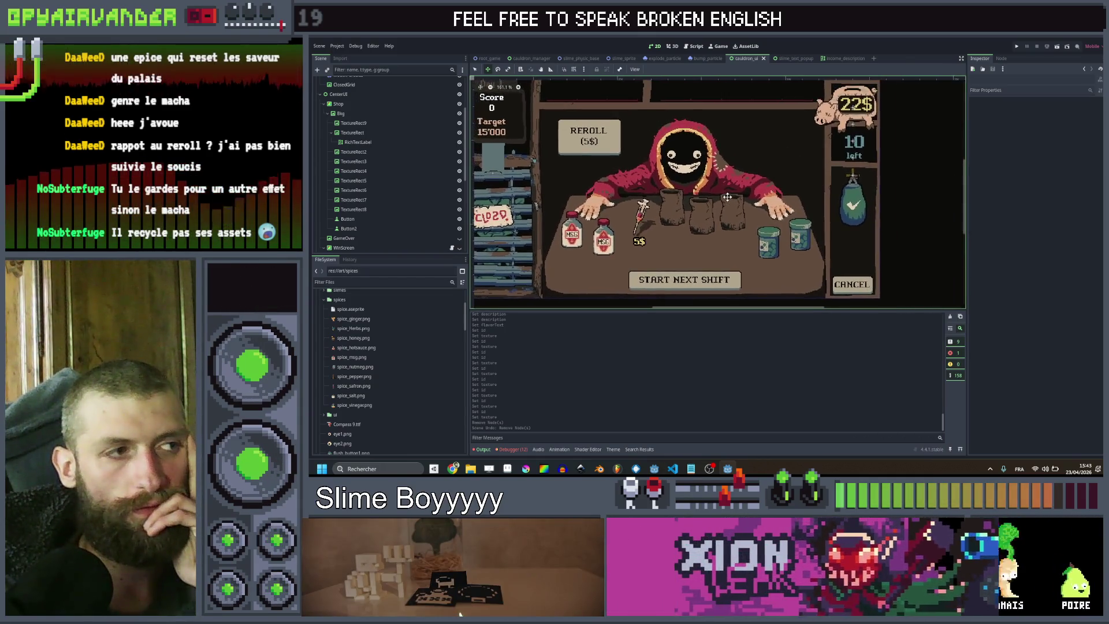
left_click_drag(730, 198, 786, 169)
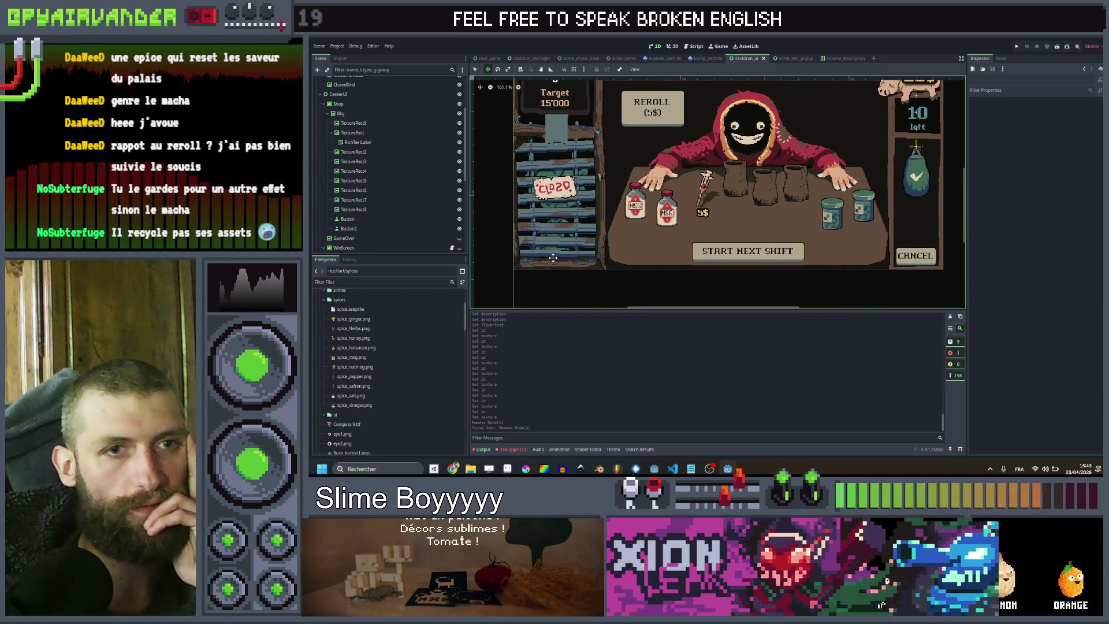
left_click_drag(668, 216, 643, 215)
scroll(654, 208, "up", 1)
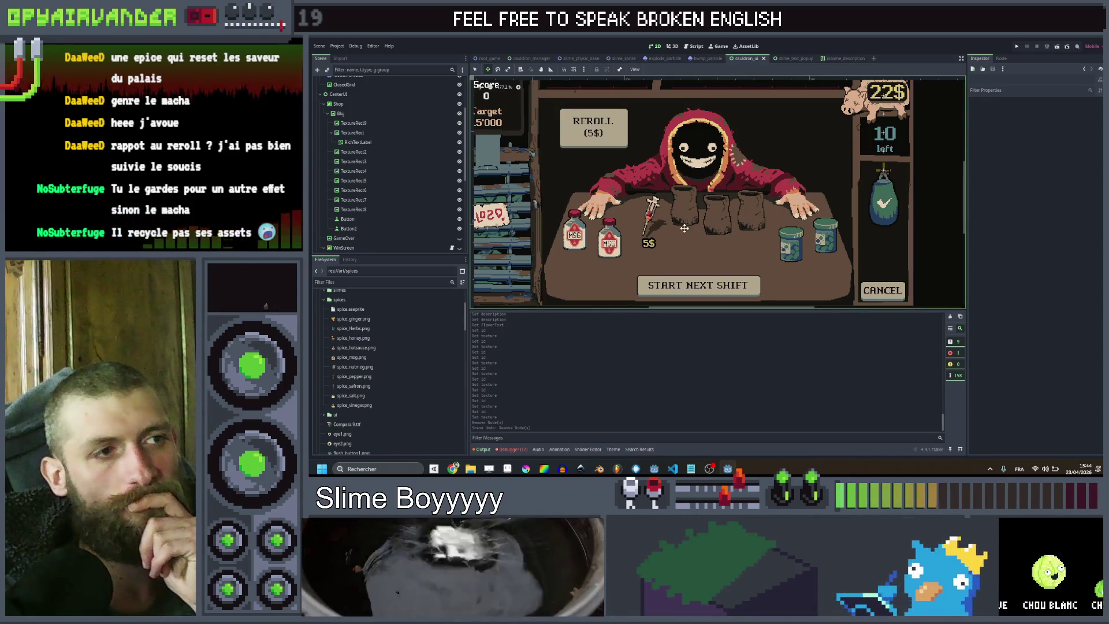
scroll(696, 250, "down", 4)
scroll(697, 249, "up", 5)
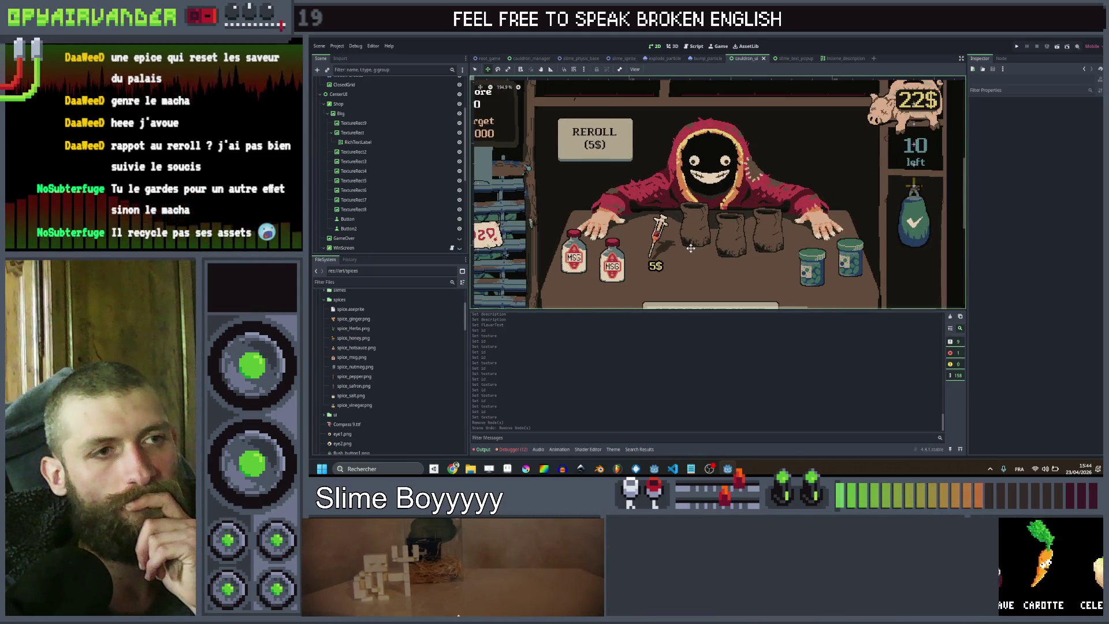
left_click_drag(691, 248, 646, 268)
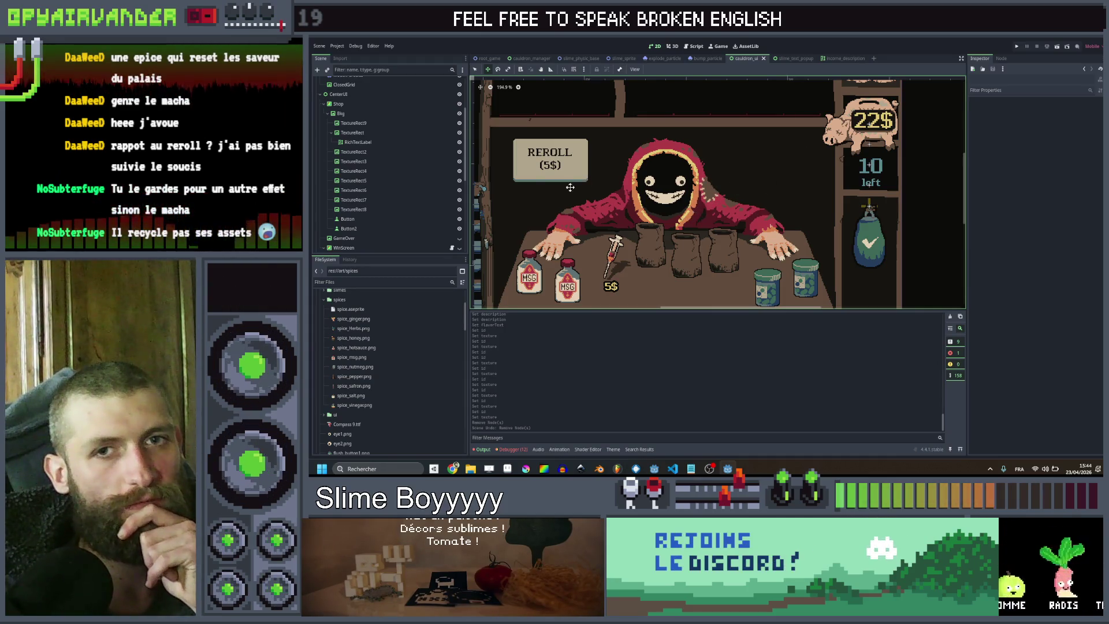
left_click_drag(579, 182, 628, 158)
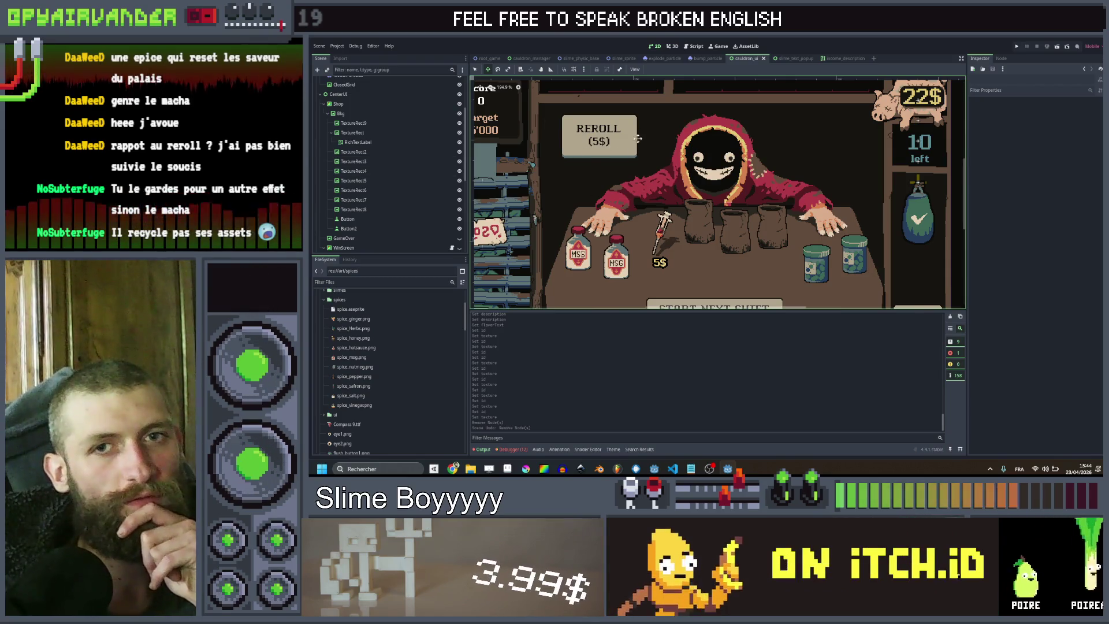
left_click_drag(632, 171, 613, 190)
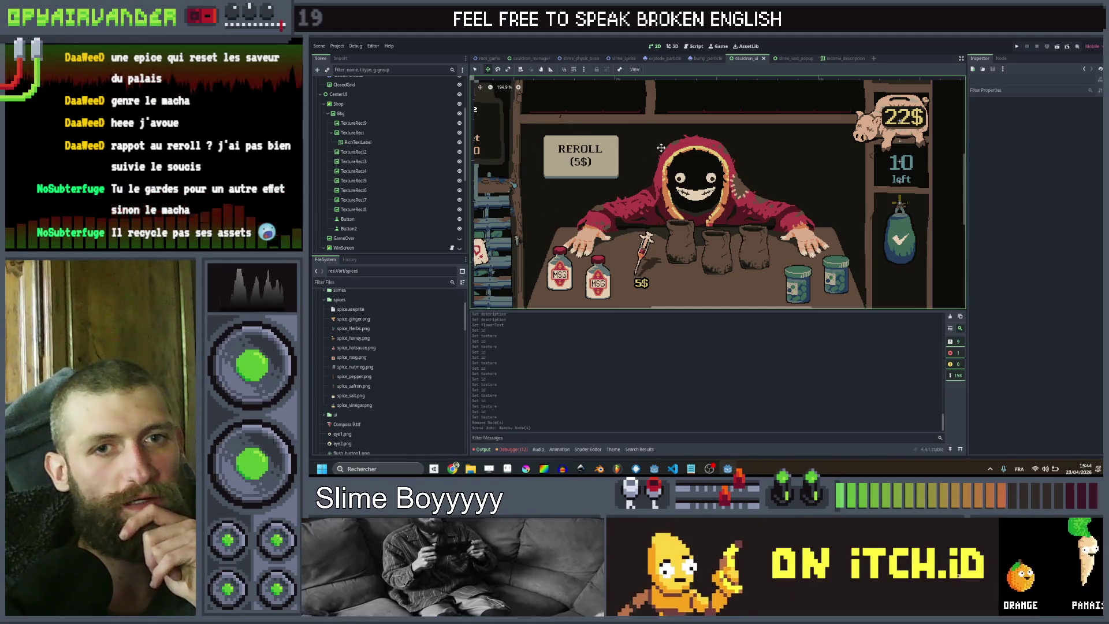
left_click_drag(626, 196, 553, 202)
scroll(751, 152, "up", 2)
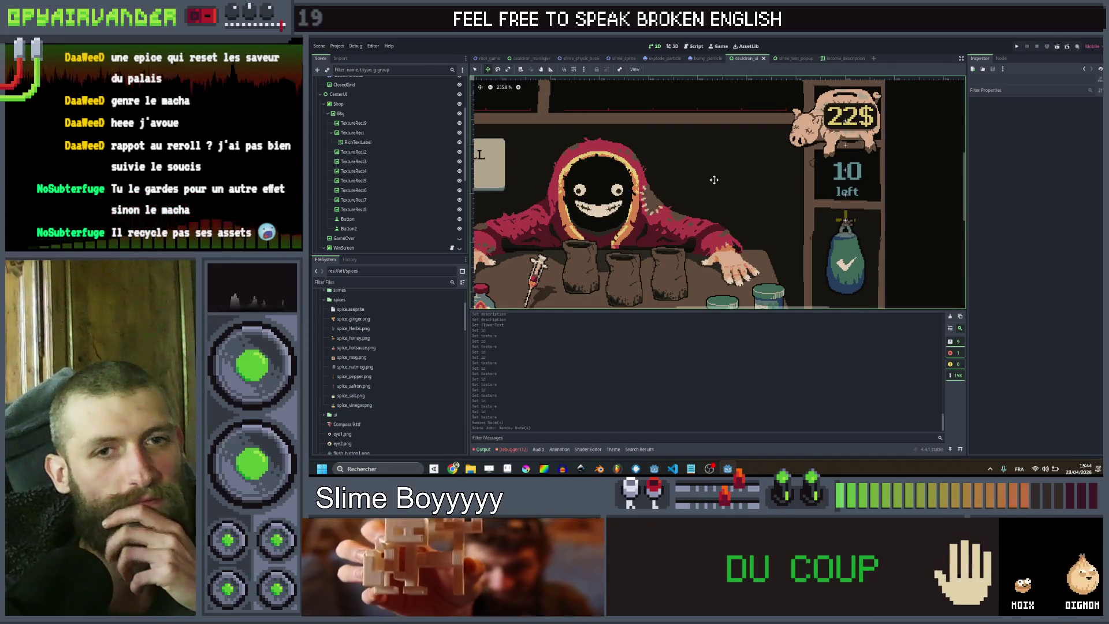
scroll(712, 180, "up", 1)
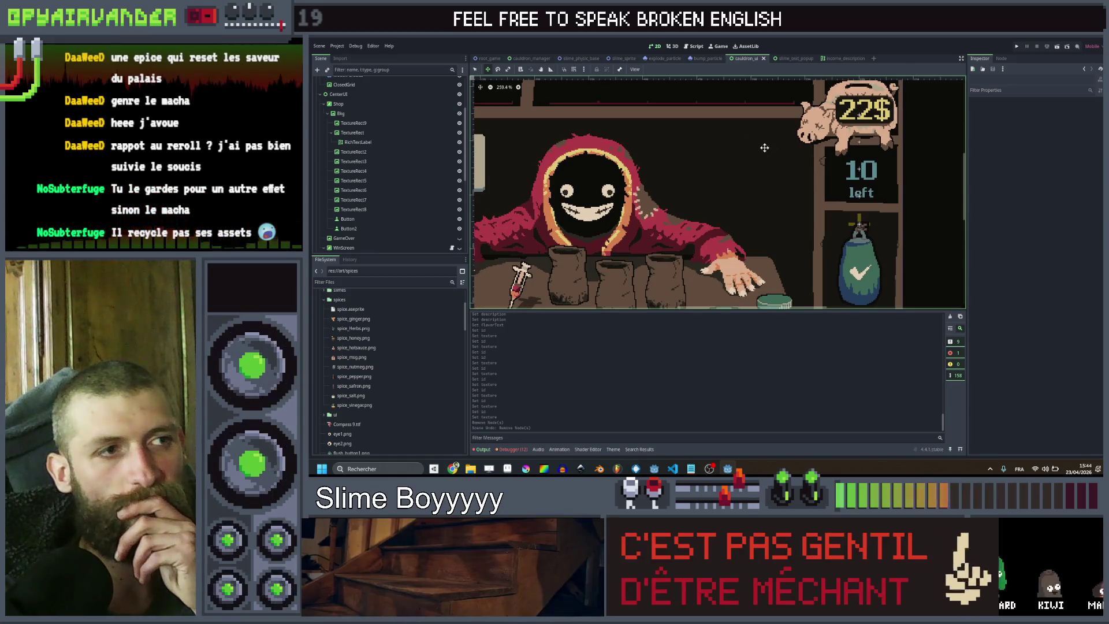
scroll(773, 169, "down", 6)
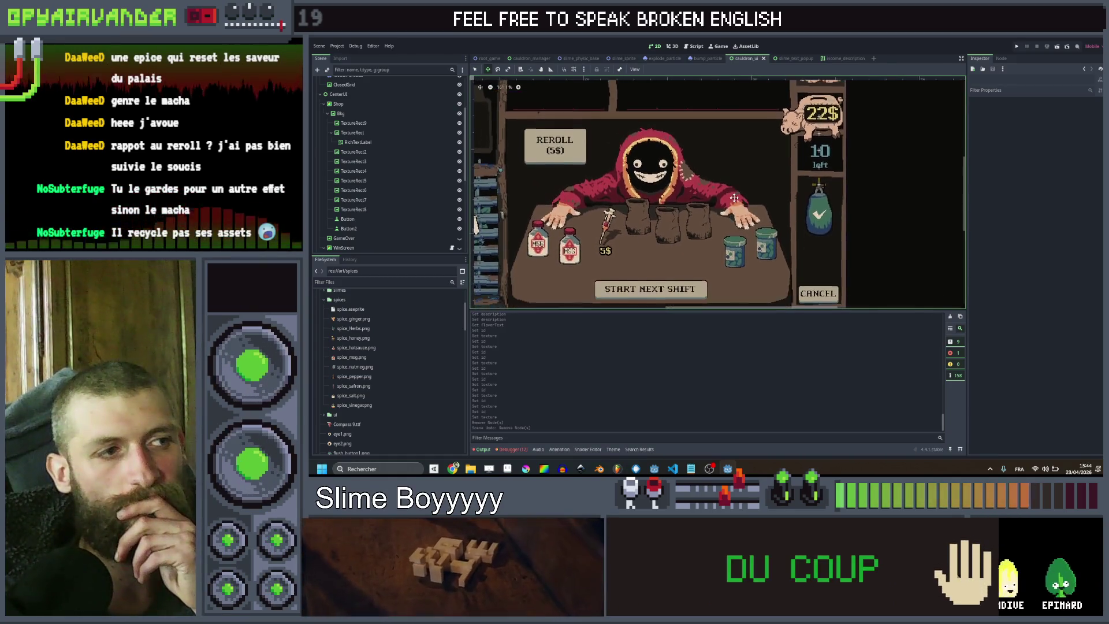
scroll(734, 192, "up", 4)
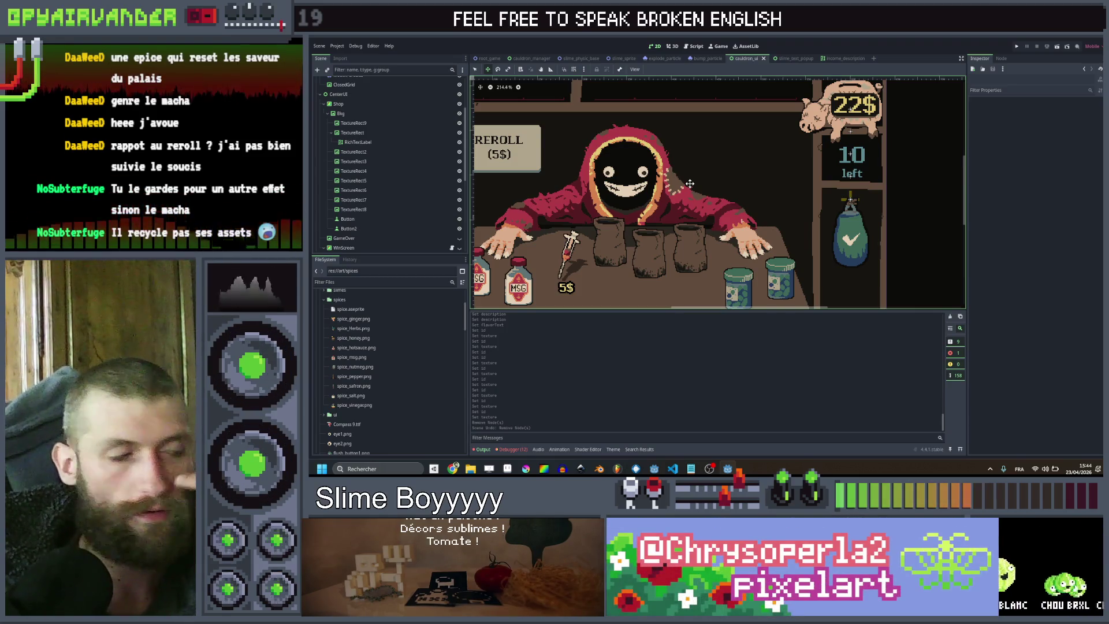
mouse_move(690, 183)
left_mouse_down()
mouse_move(825, 159)
mouse_move(746, 152)
left_mouse_up()
scroll(809, 157, "down", 1)
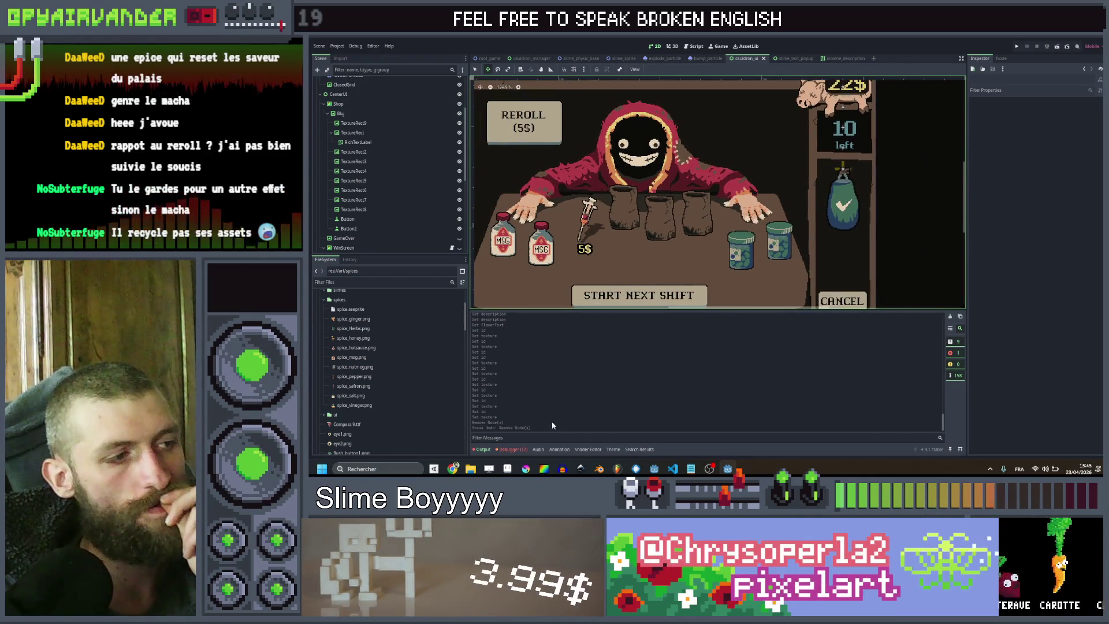
mouse_move(453, 468)
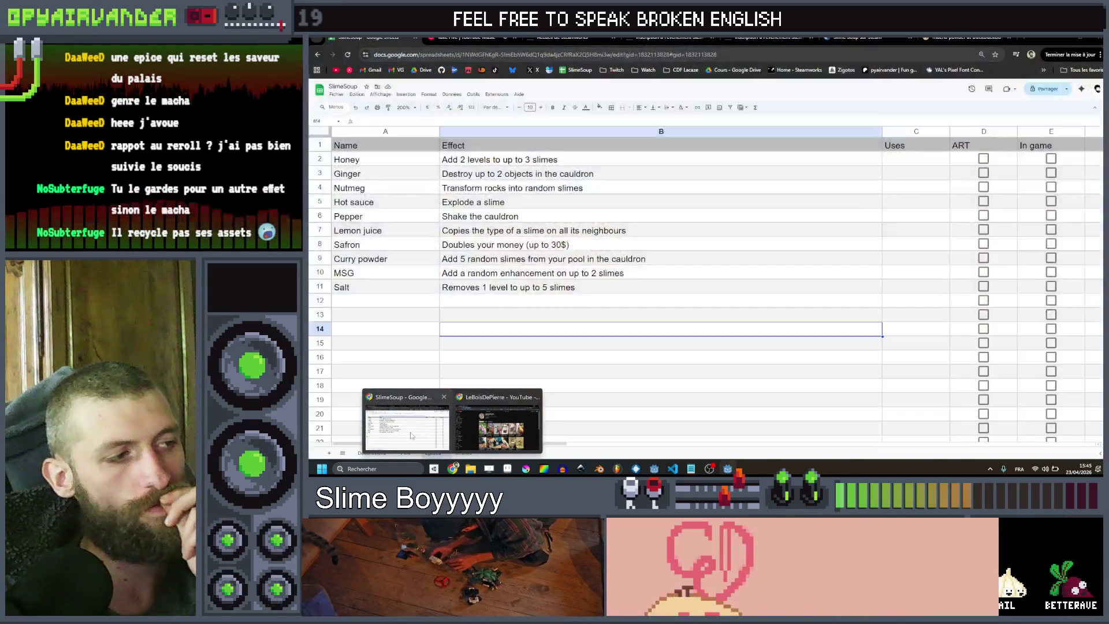
In the SlimeSoup spreadsheet, give the Decorations sheet tab the new name 'Ustensils'
left_click(412, 435)
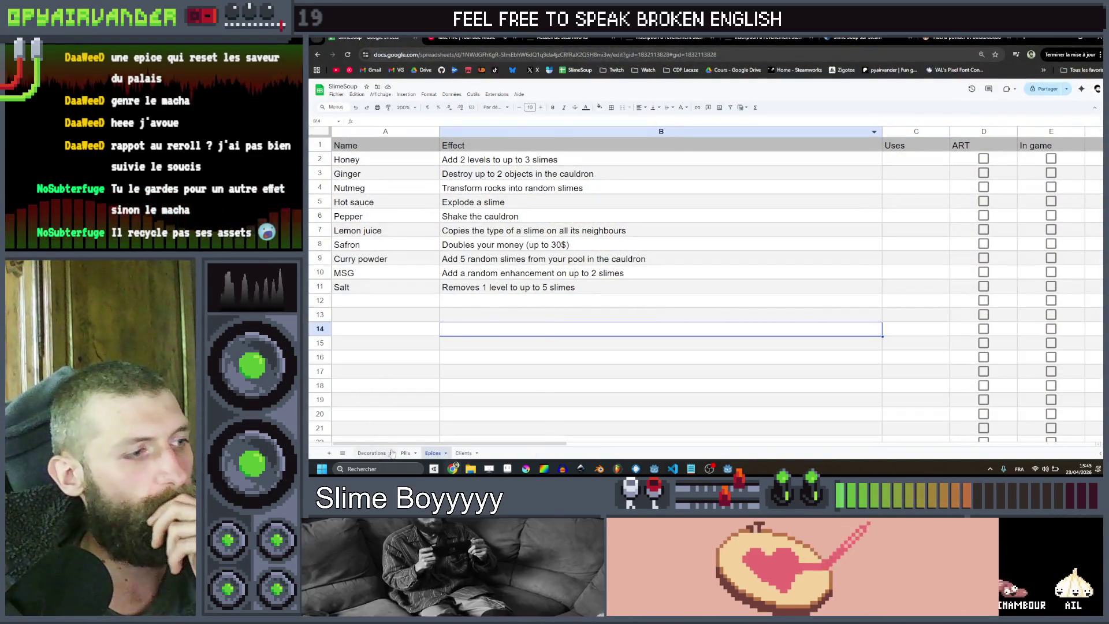
key("ctrl+Page_Up")
key("ctrl+Page_Up")
scroll(520, 324, "down", 6)
scroll(520, 324, "down", 10)
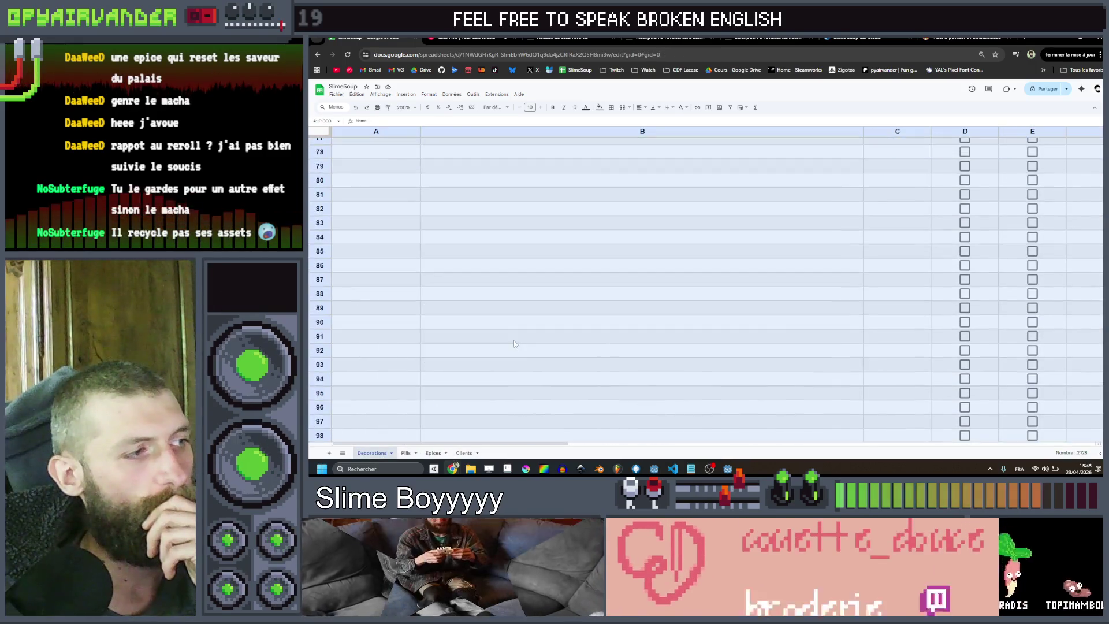
scroll(523, 329, "up", 15)
key("ctrl+Page_Down")
key("ctrl+Page_Down")
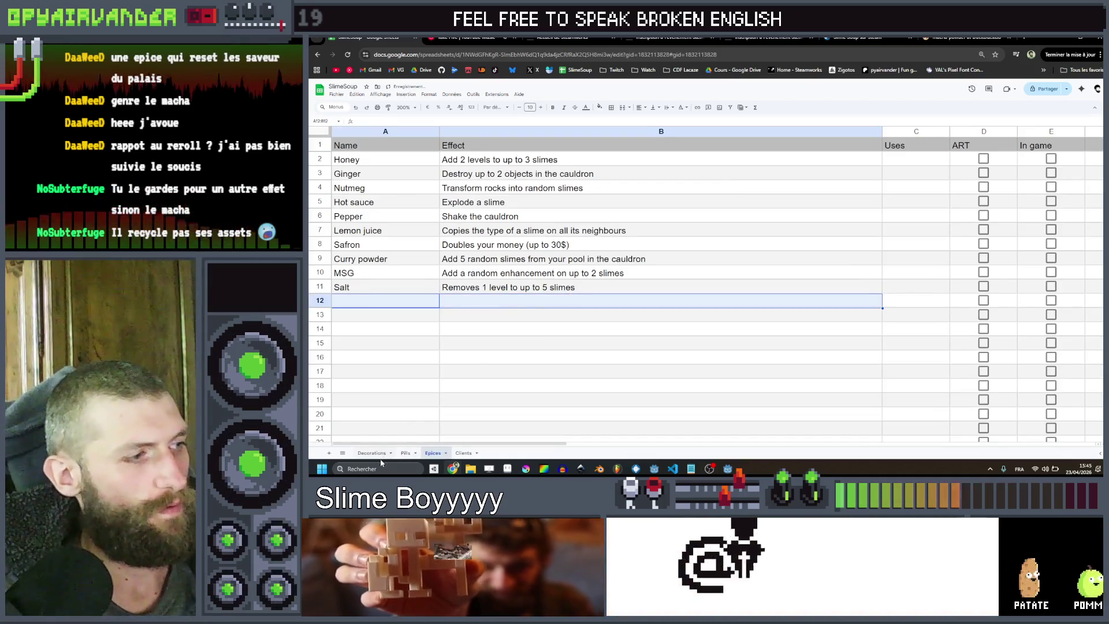
type("Rerolls the shop")
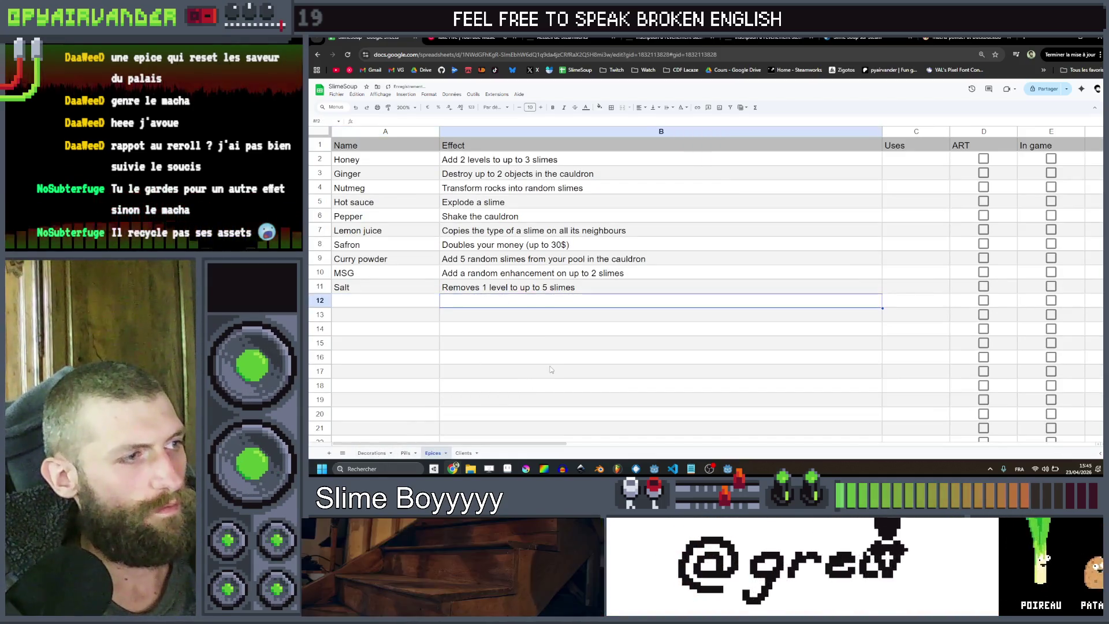
key("ctrl+Page_Up")
key("ctrl+Page_Up")
scroll(488, 341, "down", 2)
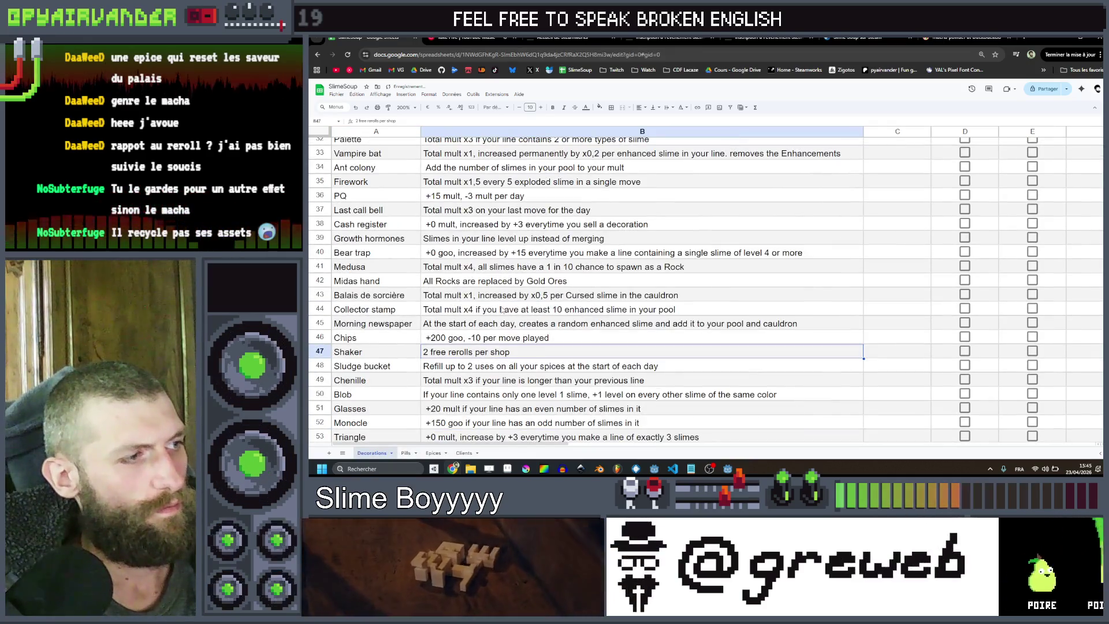
scroll(546, 341, "down", 8)
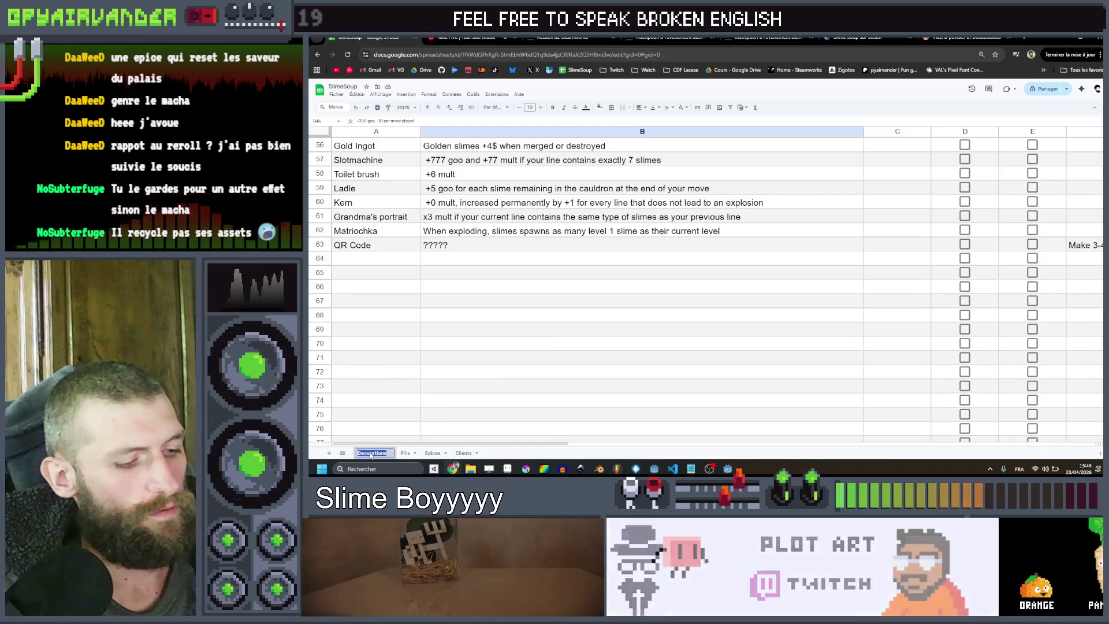
type("Ustensils")
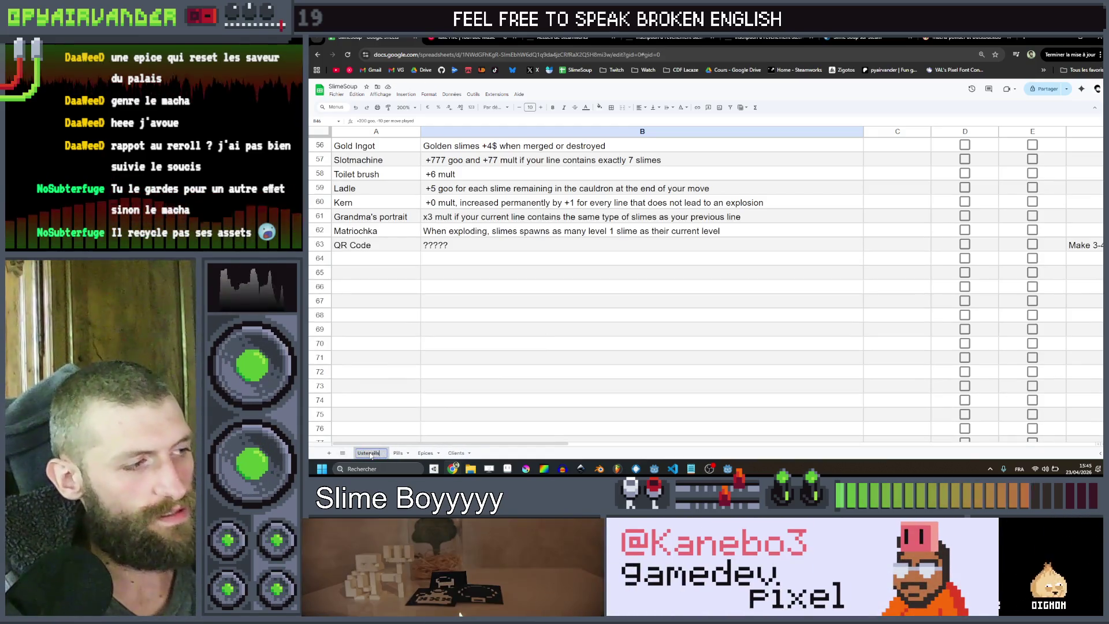
key("Return")
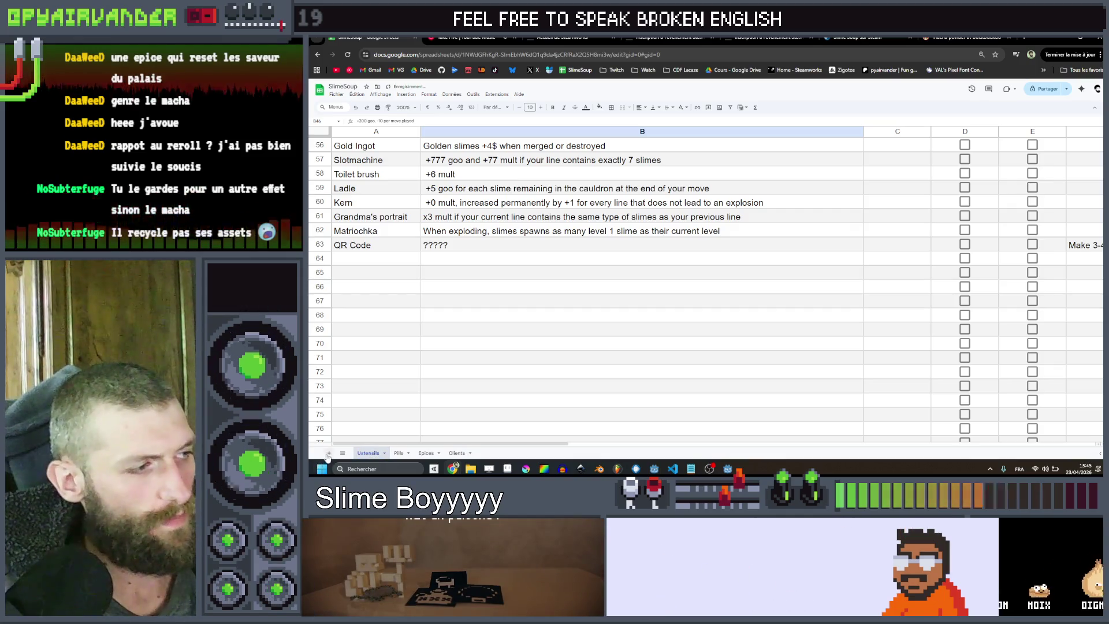
Duplicate the Epices sheet and name the copy 'Decorations'
left_click(426, 453)
right_click(428, 453)
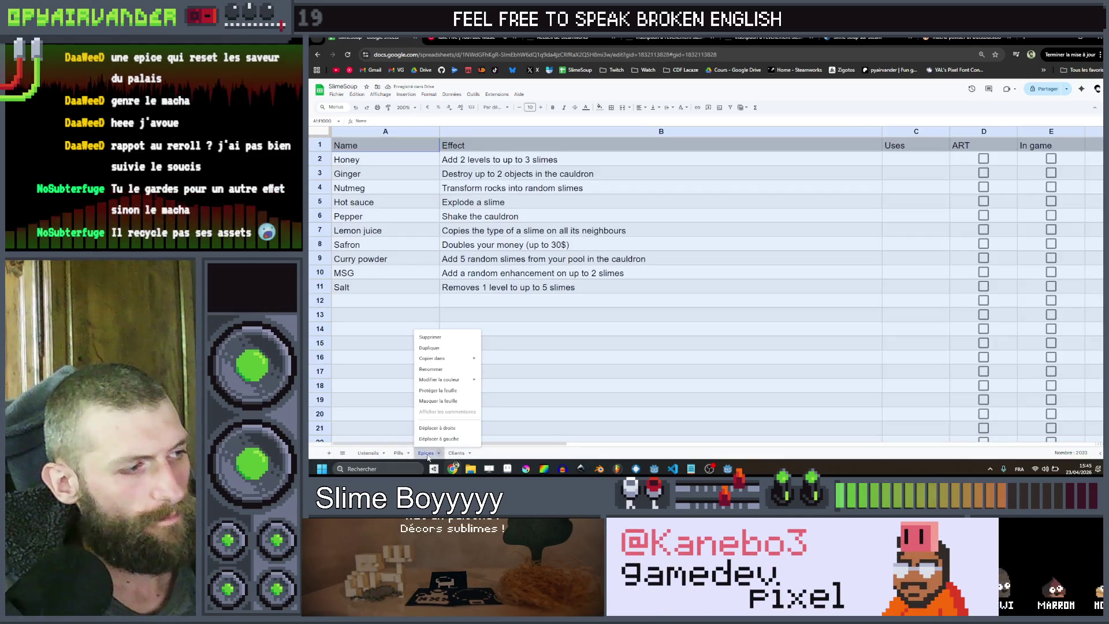
left_click(439, 348)
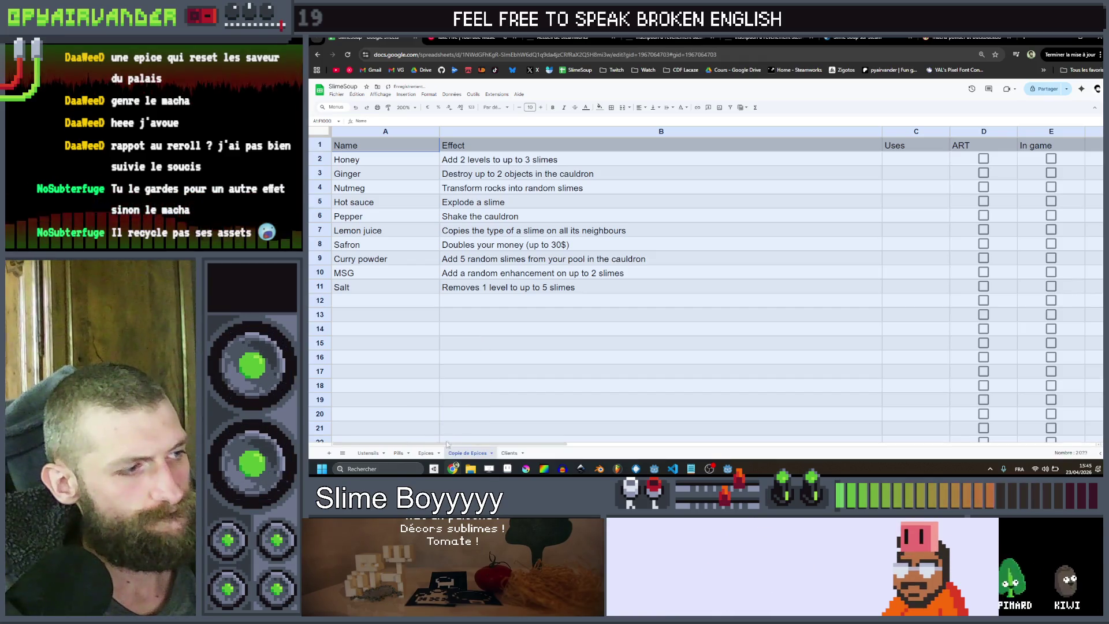
double_click(465, 453)
type("Decorat")
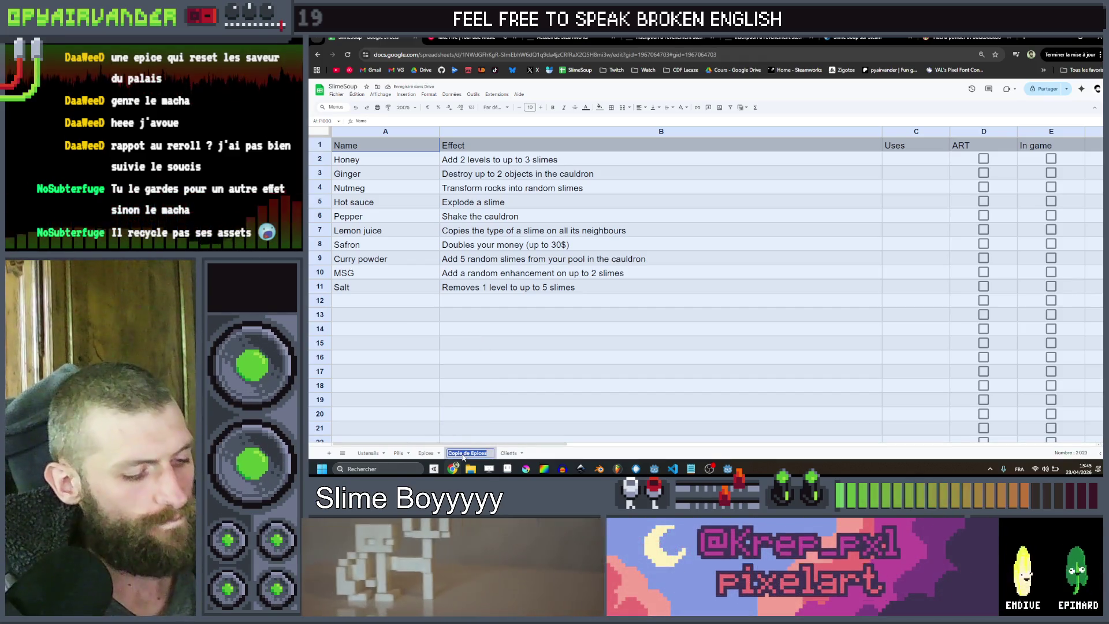
type("ions")
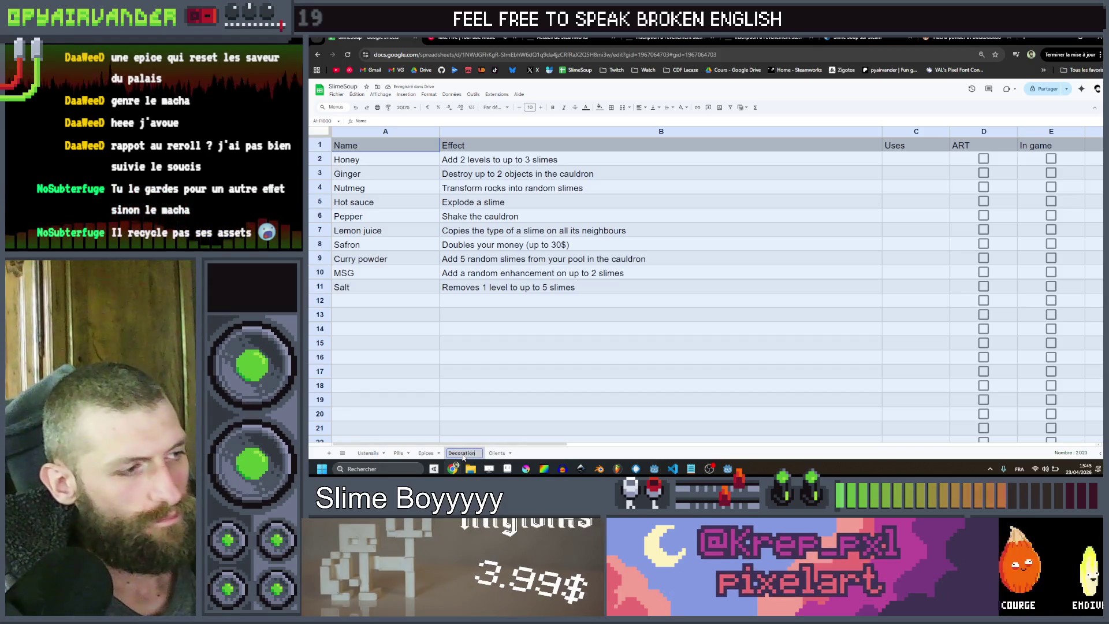
key("Return")
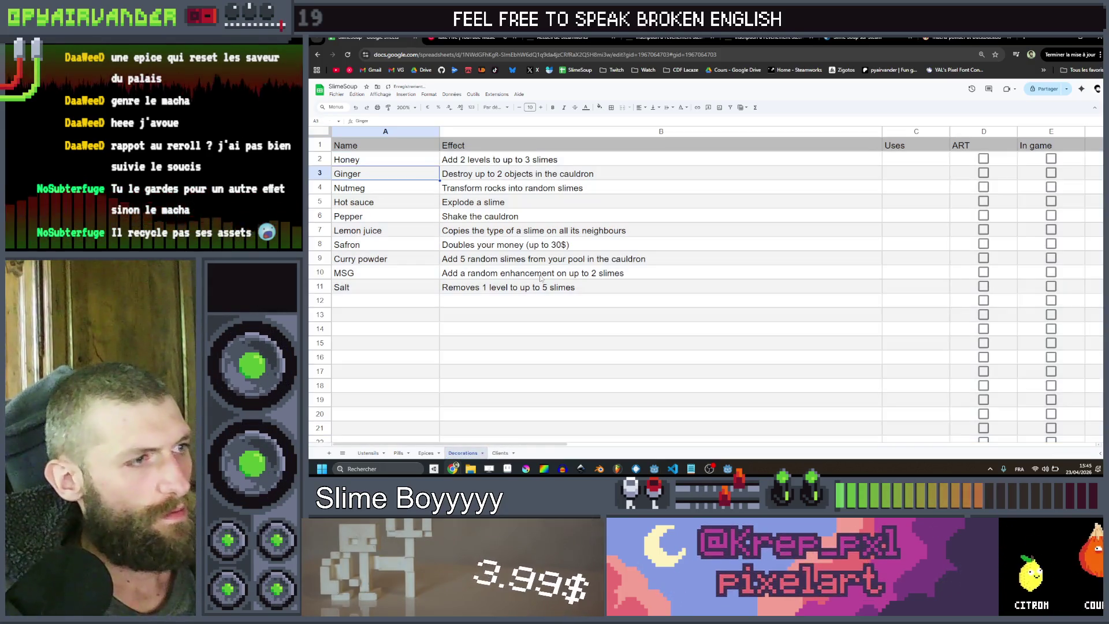
Clear the copied names and effects in A2:B11, leaving only the header row
left_click(538, 289)
mouse_move(539, 289)
left_mouse_down()
mouse_move(398, 199)
mouse_move(386, 165)
left_mouse_up()
key("Delete")
left_click(504, 161)
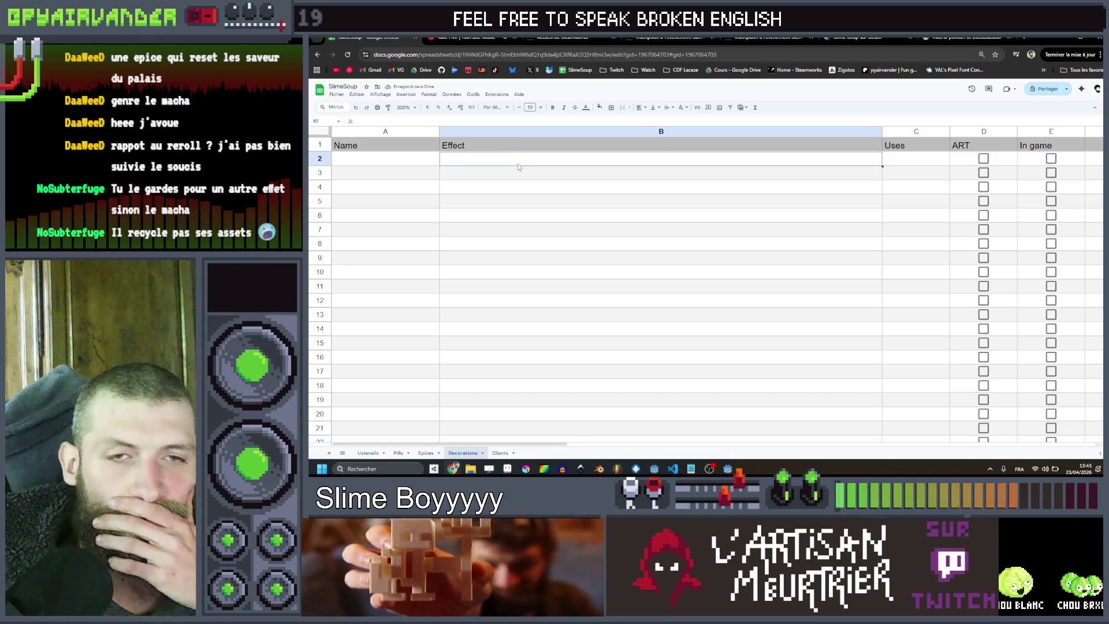
double_click(519, 163)
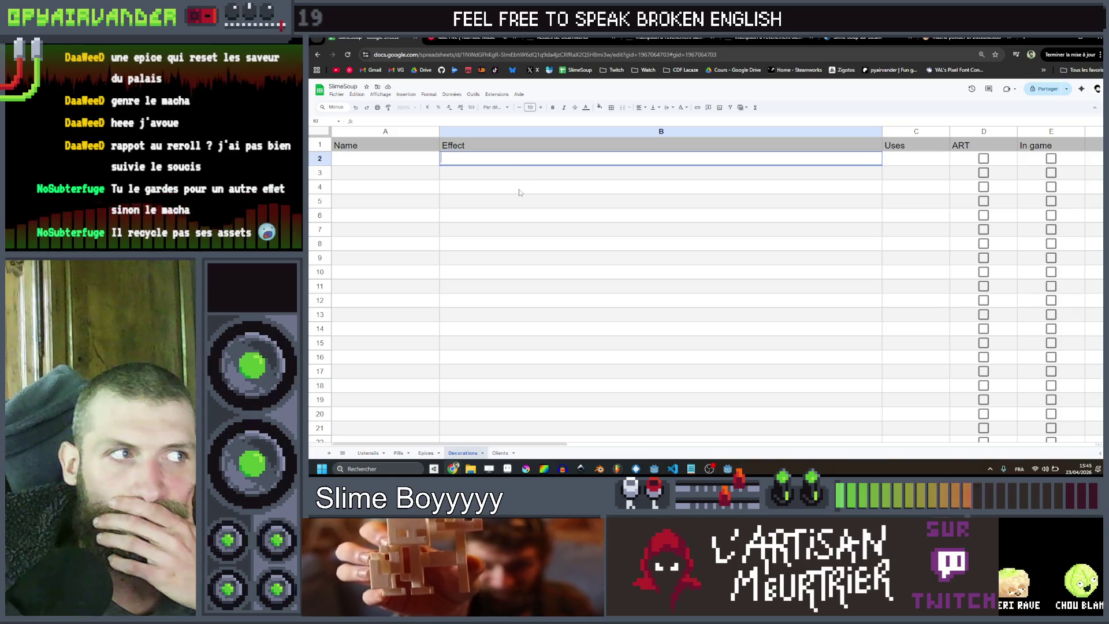
left_click(519, 190)
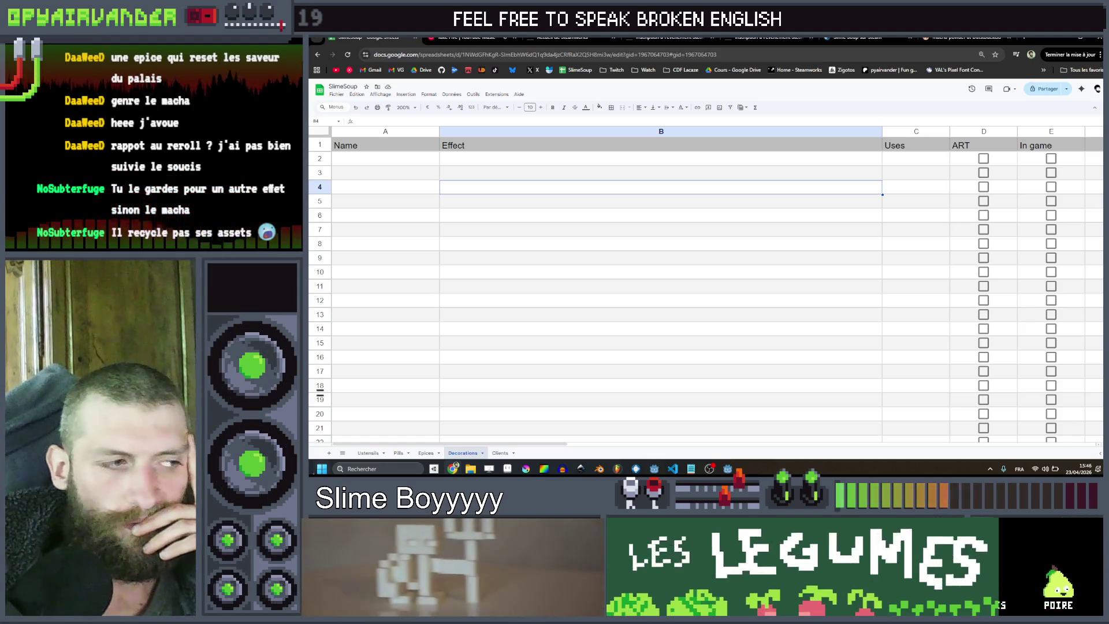
Look over the item names on the Ustensils sheet and the Clients sheet
left_click(372, 455)
scroll(397, 294, "down", 4)
left_click(397, 291)
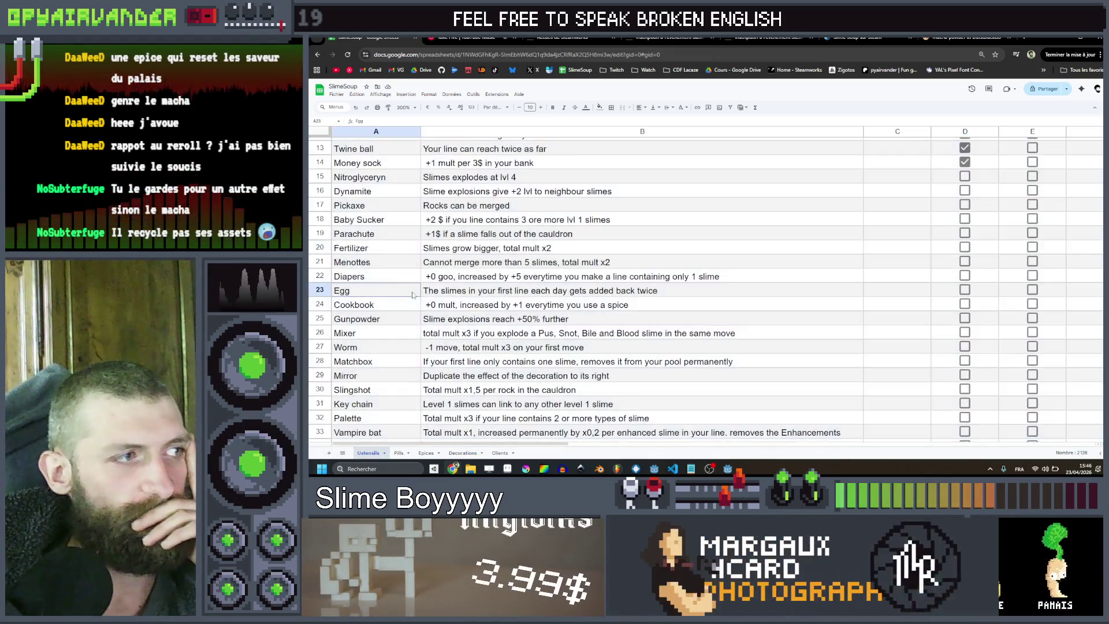
scroll(397, 303, "down", 6)
left_click(379, 310)
scroll(379, 311, "down", 2)
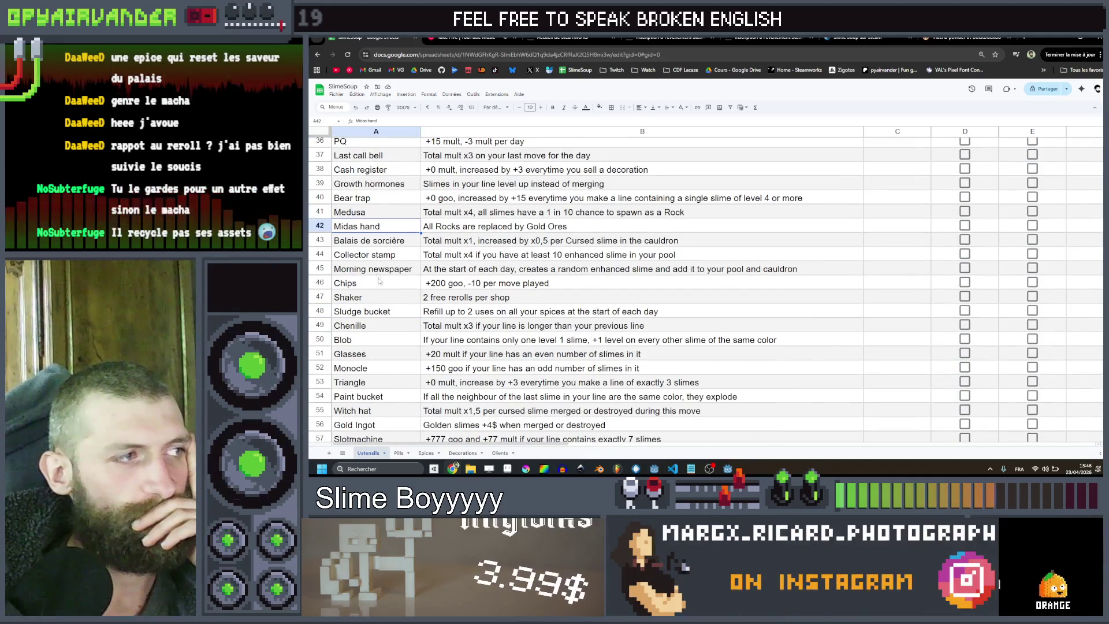
scroll(379, 272, "down", 4)
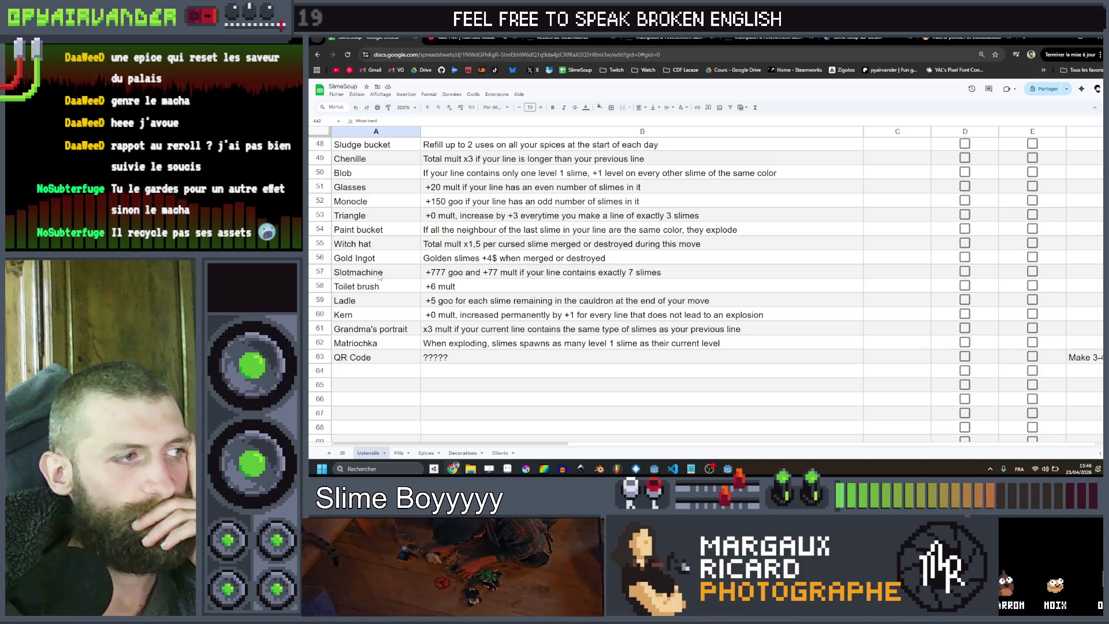
scroll(379, 277, "up", 10)
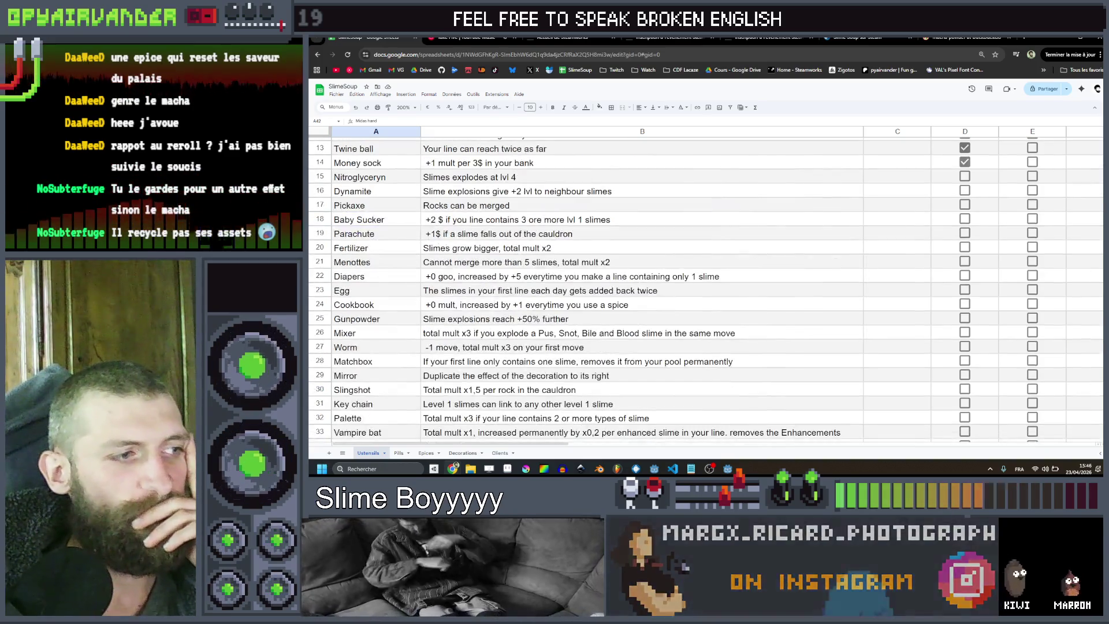
left_click(500, 453)
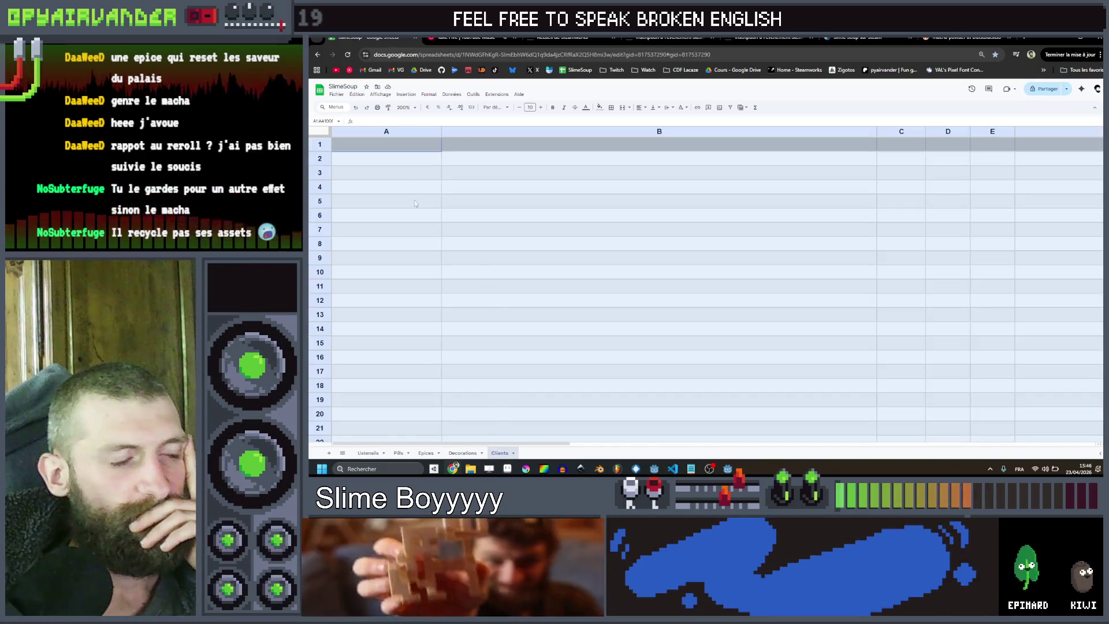
left_click(403, 165)
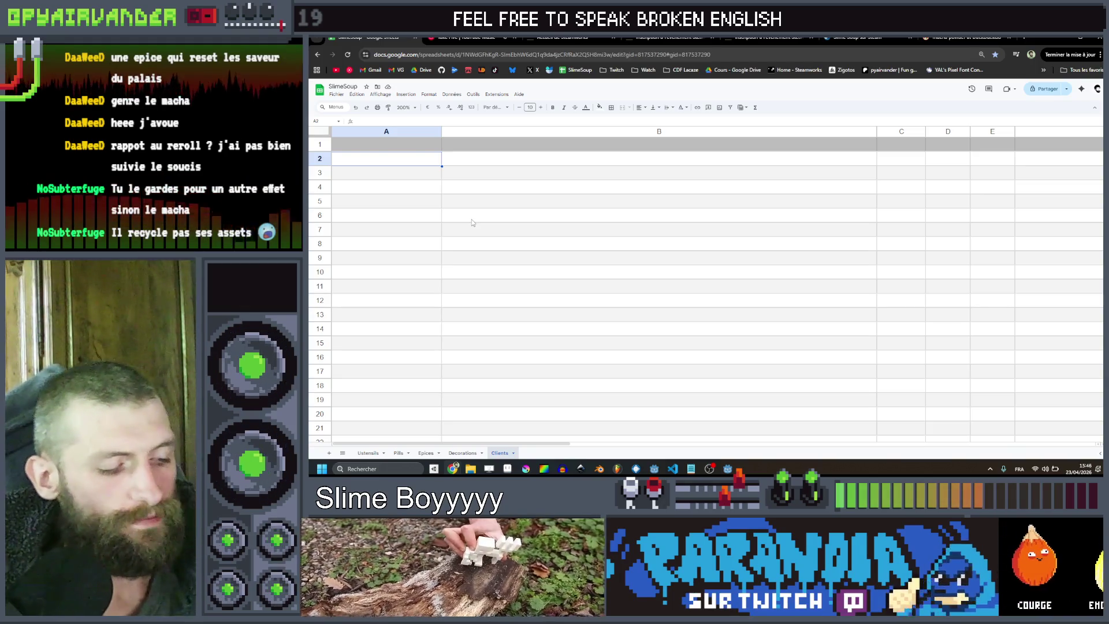
On the Decorations sheet, empty any remaining names and effects in A2:B11
key("ctrl+Page_Up")
left_click(617, 347)
mouse_move(653, 287)
left_mouse_down()
mouse_move(398, 203)
mouse_move(387, 166)
left_mouse_up()
key("Delete")
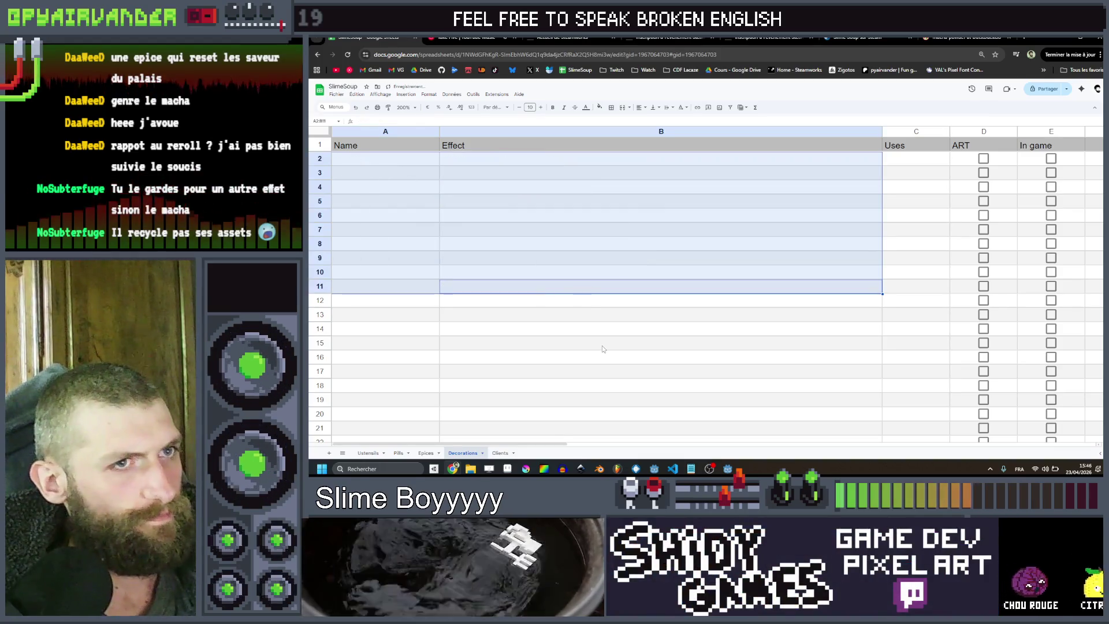
left_click(602, 349)
left_click(376, 163)
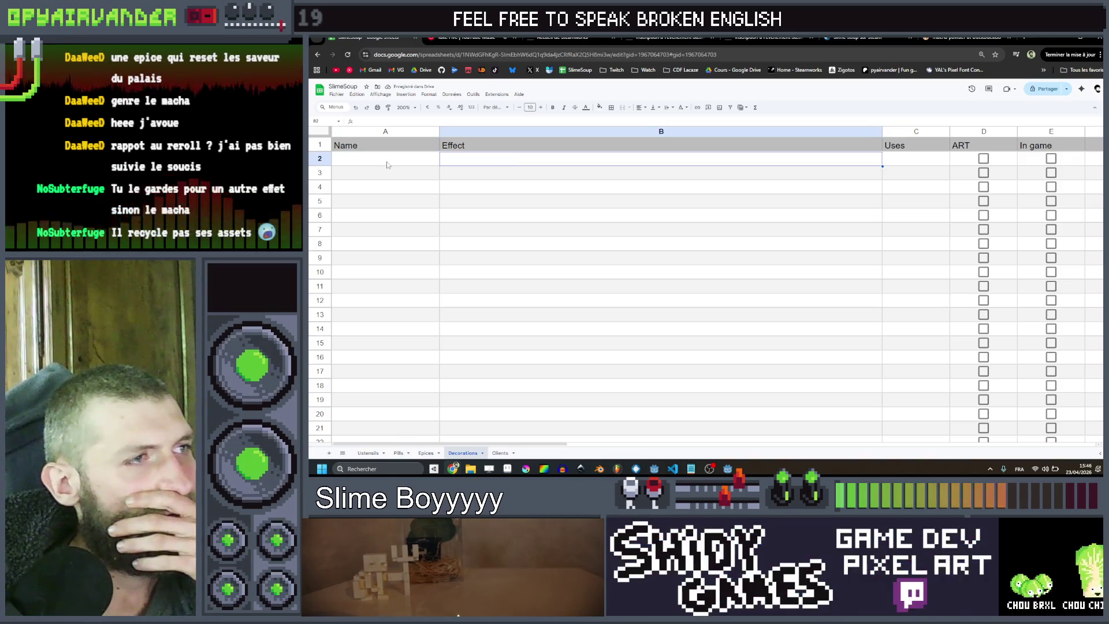
Delete the Uses column (column C) from the Decorations sheet
left_click(901, 131)
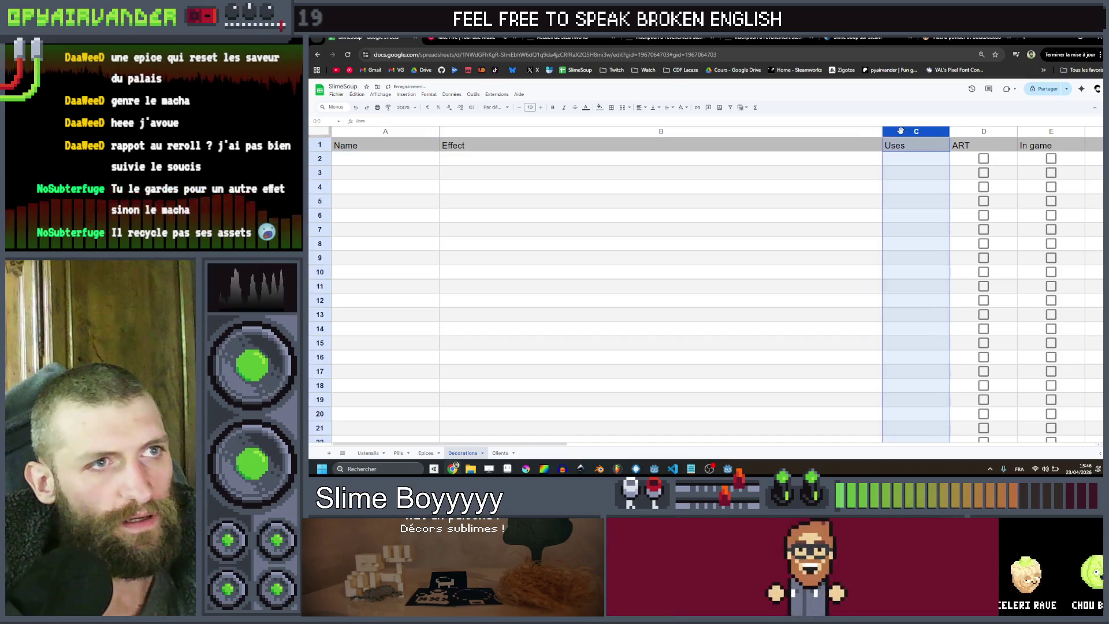
right_click(897, 132)
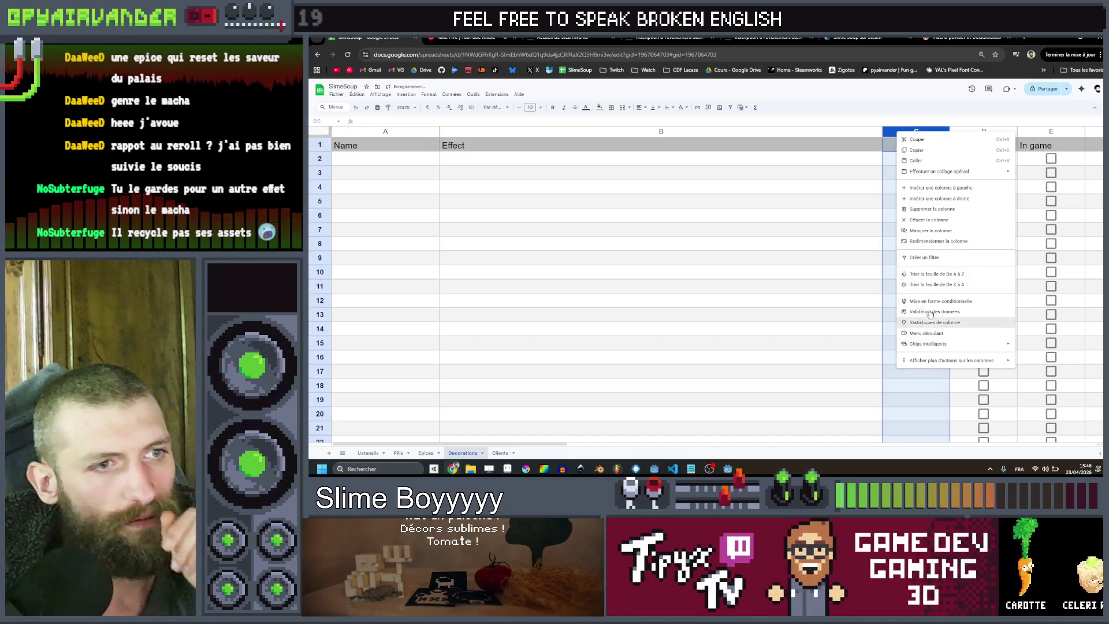
left_click(956, 210)
left_click(752, 206)
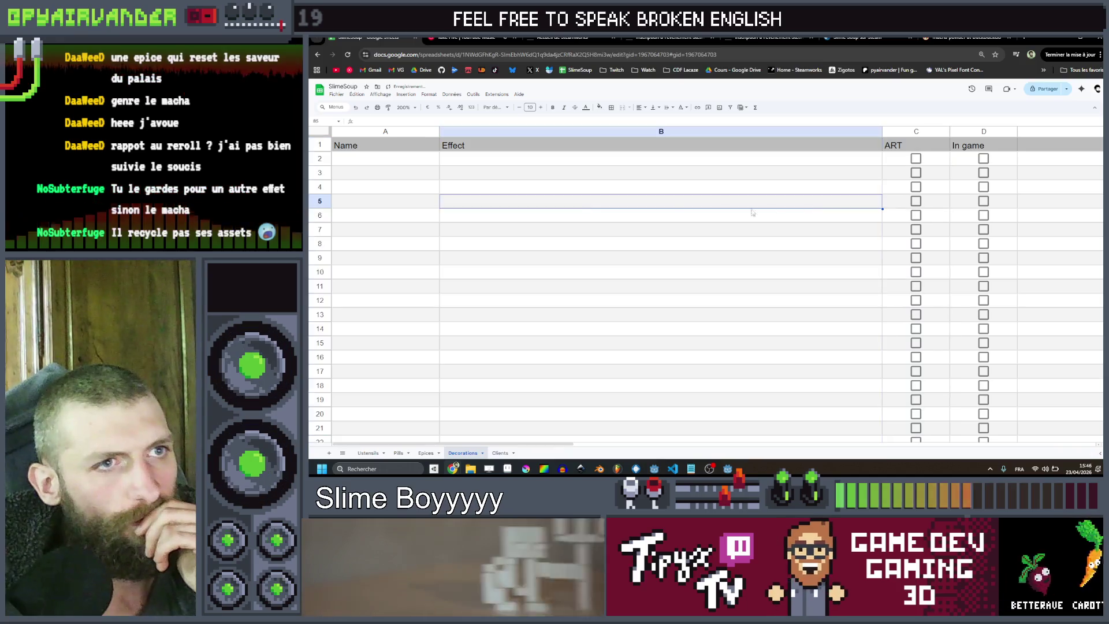
left_click(402, 159)
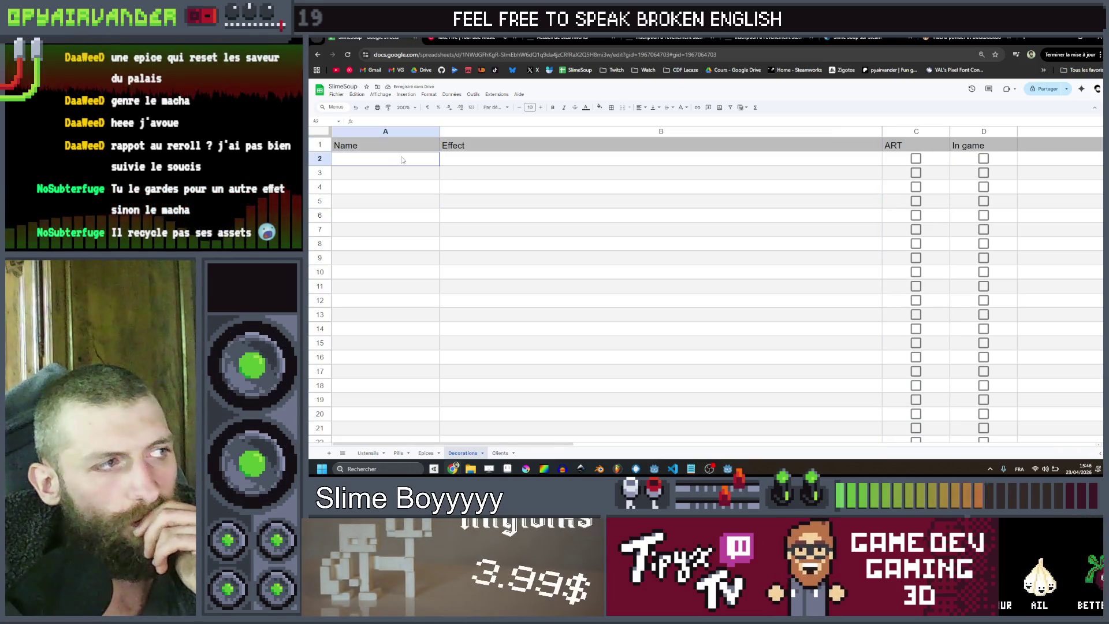
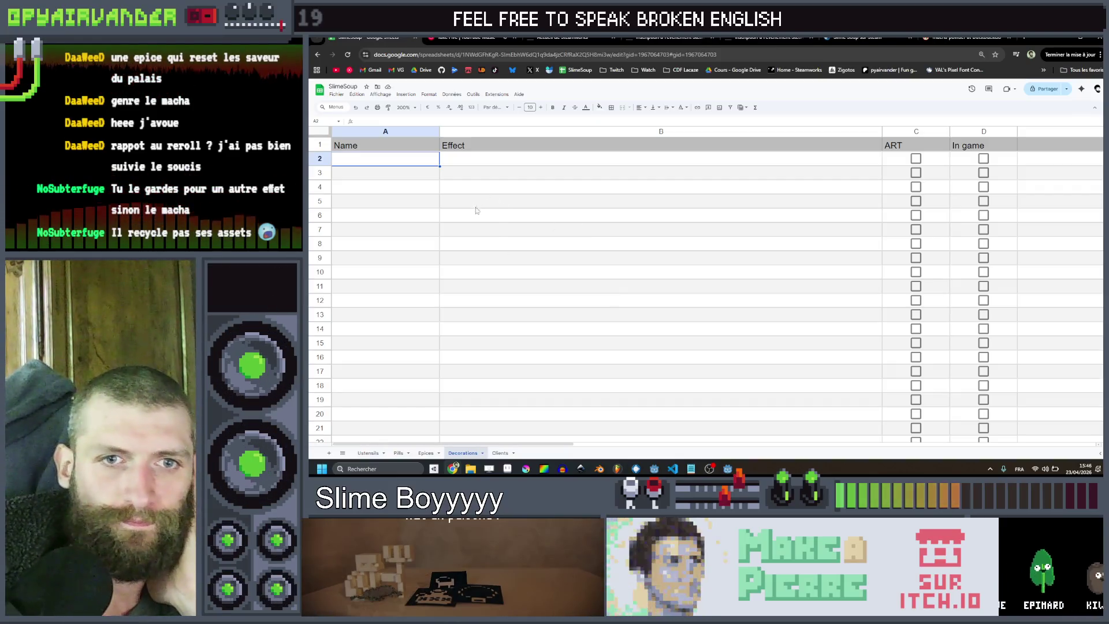
Select a few Effect cells in the empty Decorations sheet, then minimize Chrome to return to Godot
left_click(495, 229)
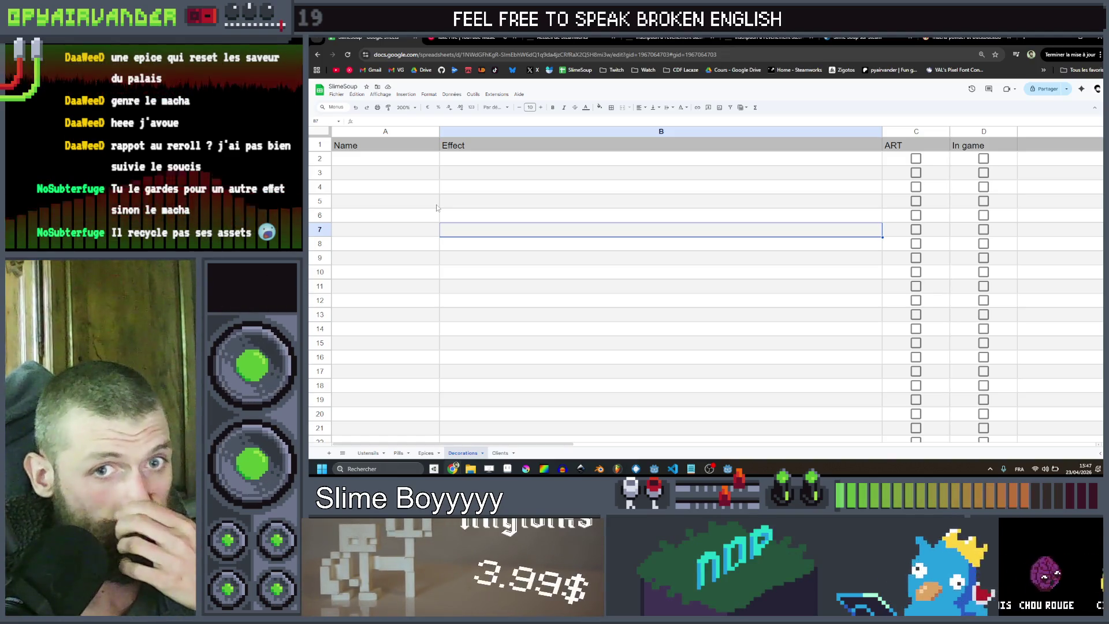
left_click(487, 182)
mouse_move(384, 160)
left_mouse_down()
mouse_move(384, 172)
mouse_move(707, 181)
mouse_move(704, 219)
mouse_move(664, 272)
mouse_move(578, 202)
mouse_move(587, 271)
left_mouse_up()
left_click_drag(587, 315, 545, 209)
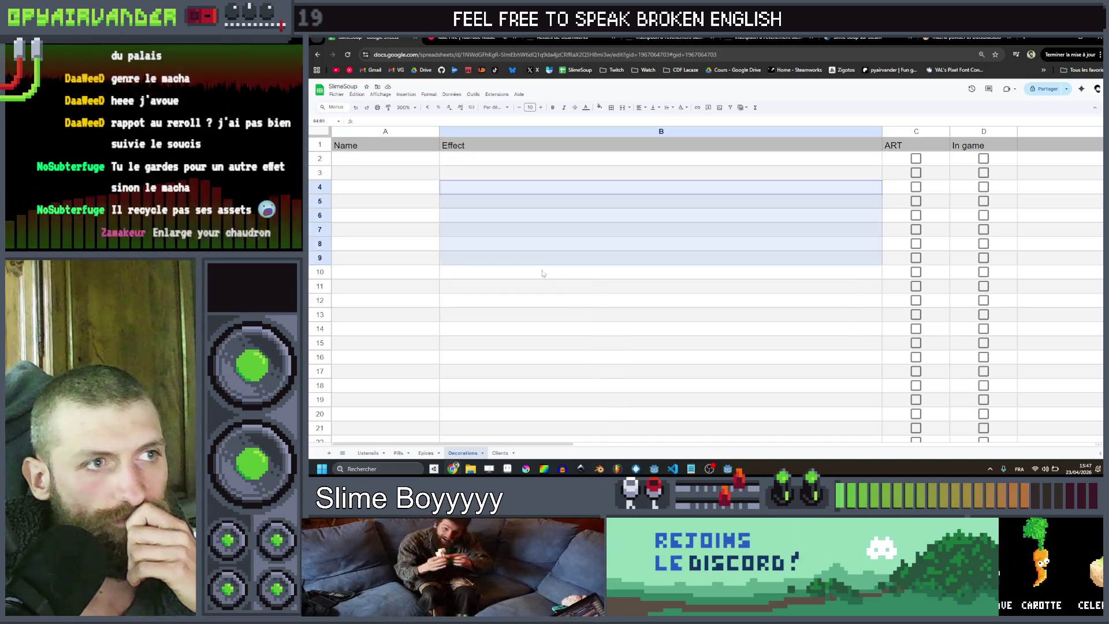
left_click(543, 286)
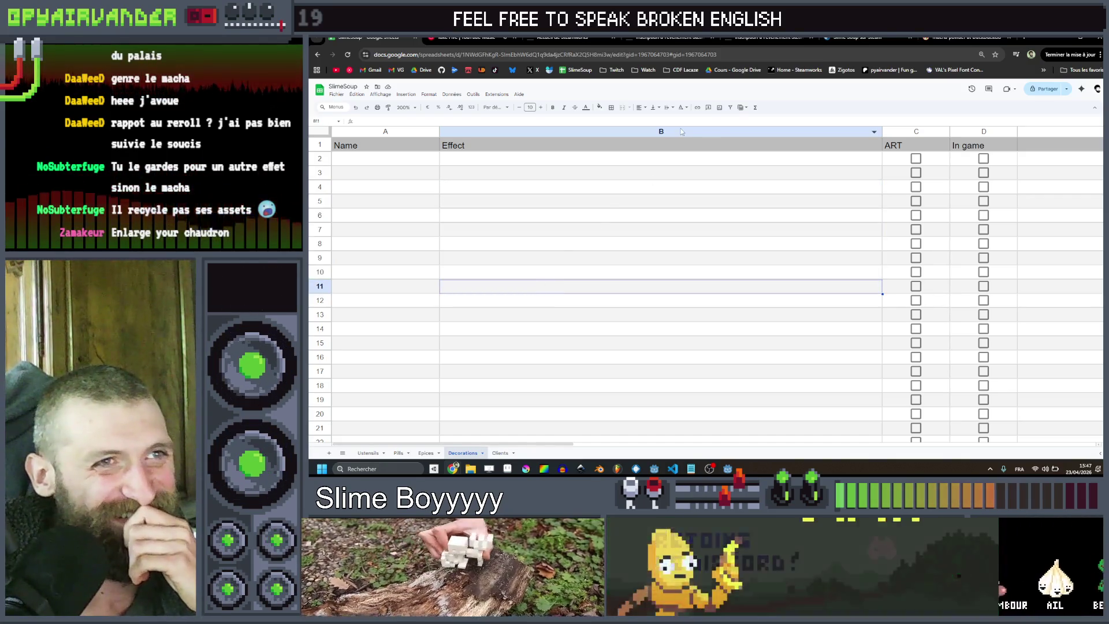
left_click(1060, 40)
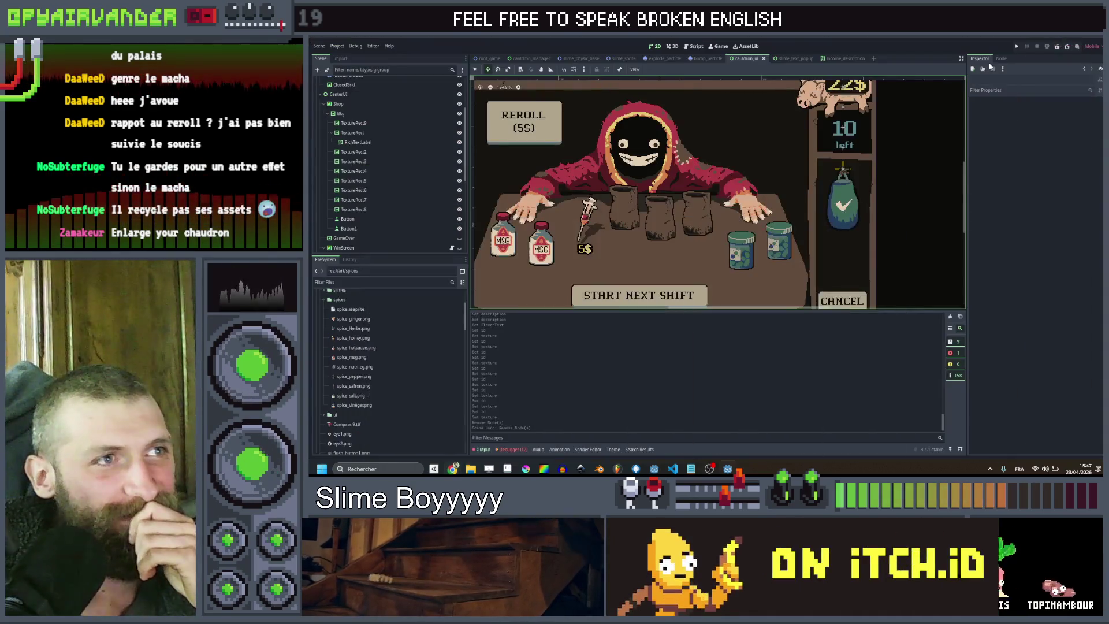
Drag the START NEXT SHIFT button's top edge up about 5 px to make it slightly taller
scroll(629, 242, "down", 2)
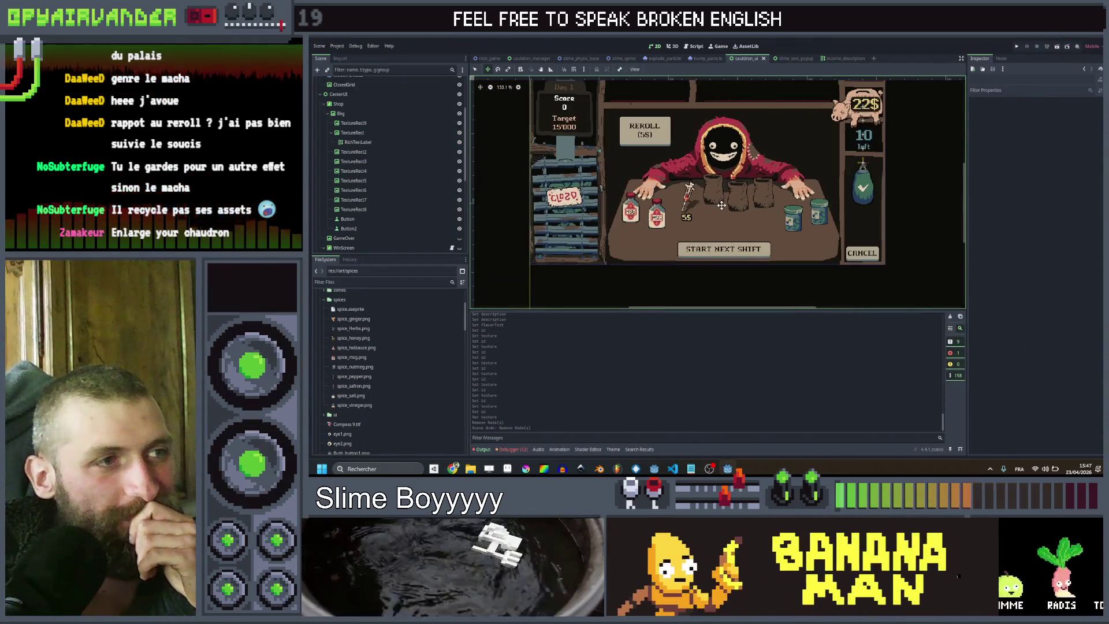
scroll(722, 205, "up", 7)
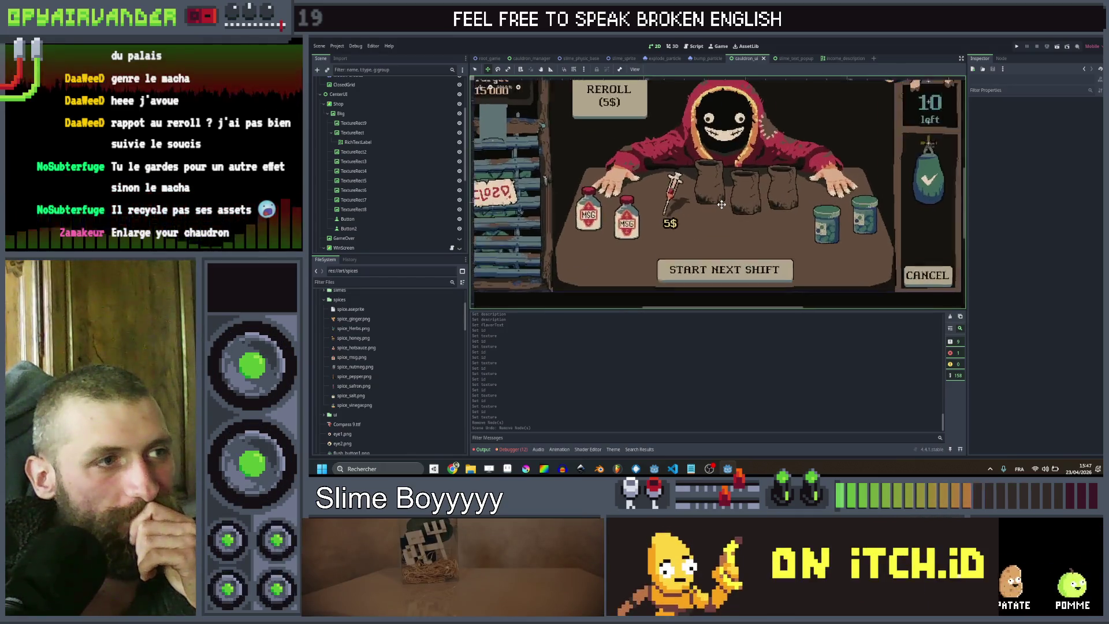
scroll(721, 203, "down", 4)
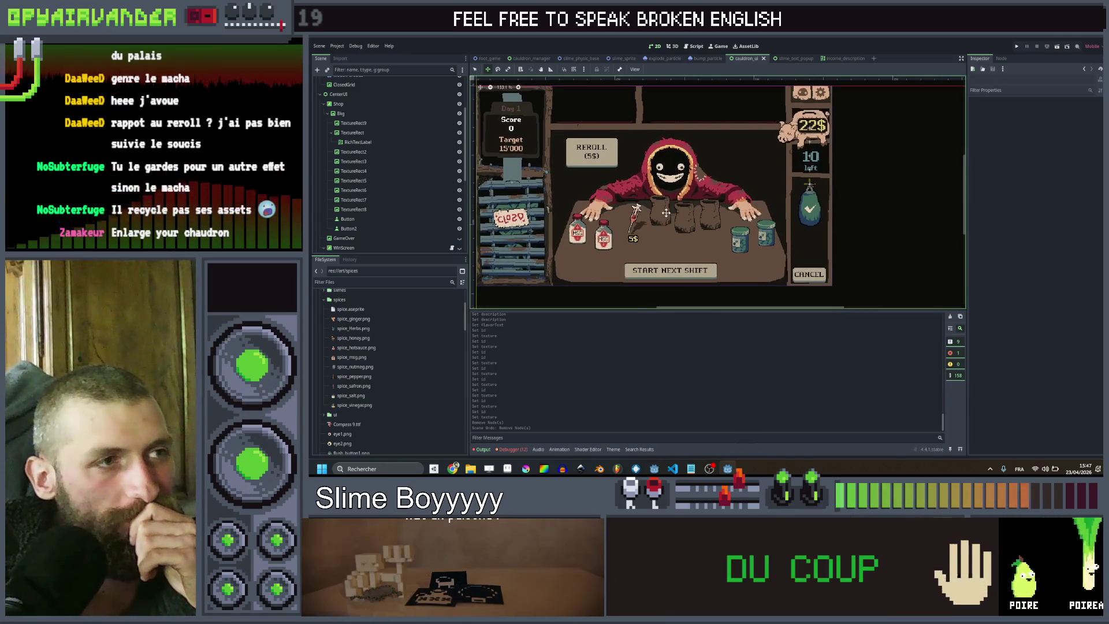
scroll(578, 156, "up", 1)
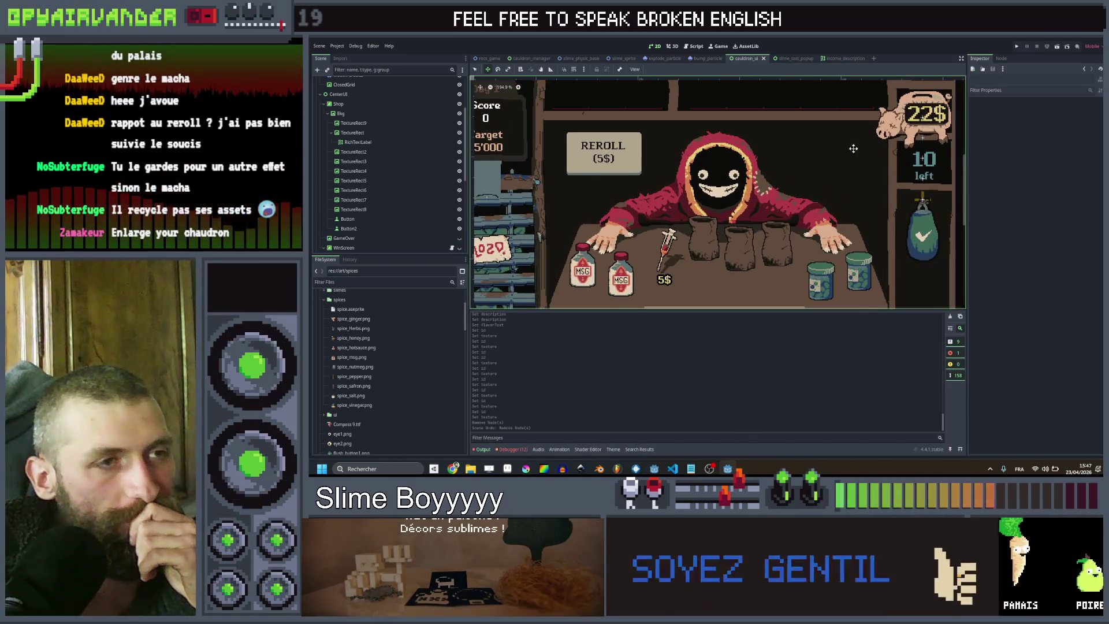
scroll(576, 162, "down", 2)
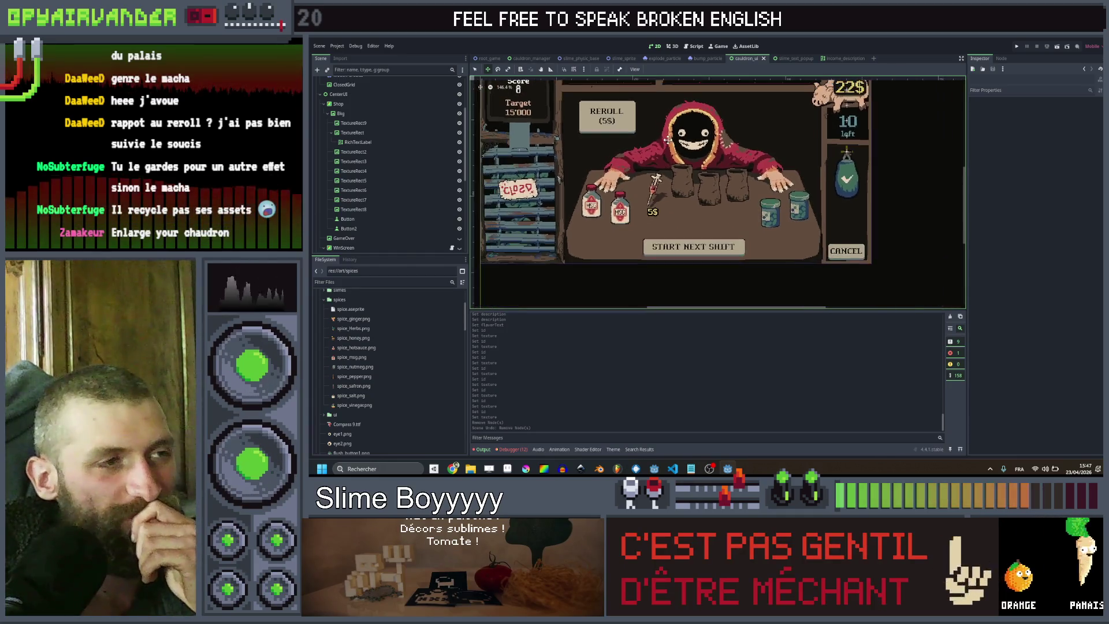
scroll(563, 151, "up", 2)
scroll(577, 190, "down", 2)
scroll(645, 265, "up", 2)
scroll(645, 265, "down", 4)
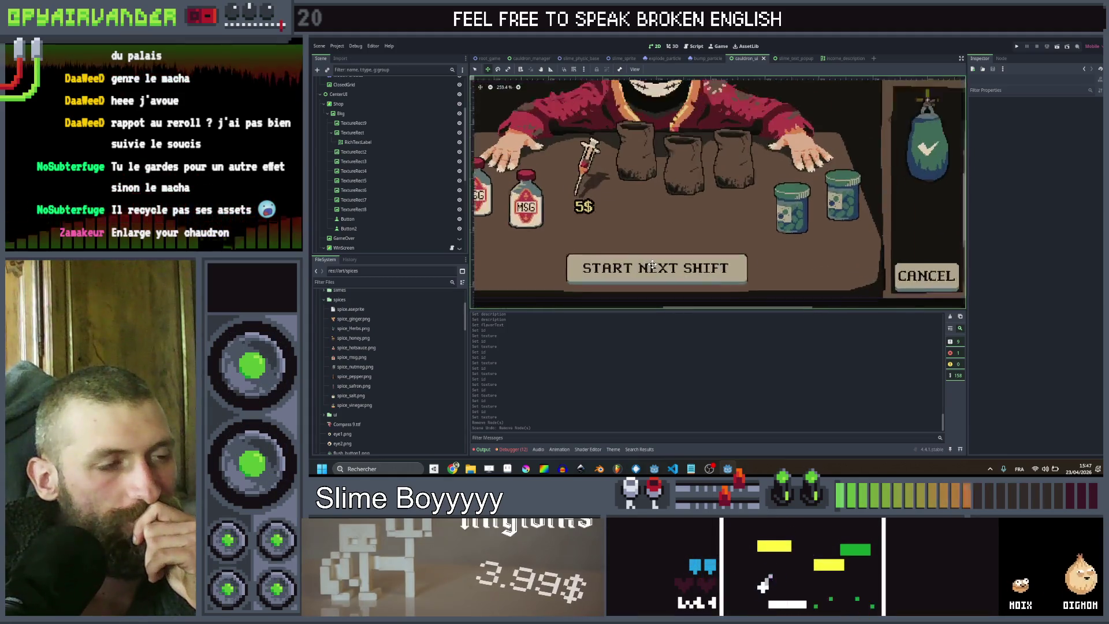
scroll(646, 253, "up", 3)
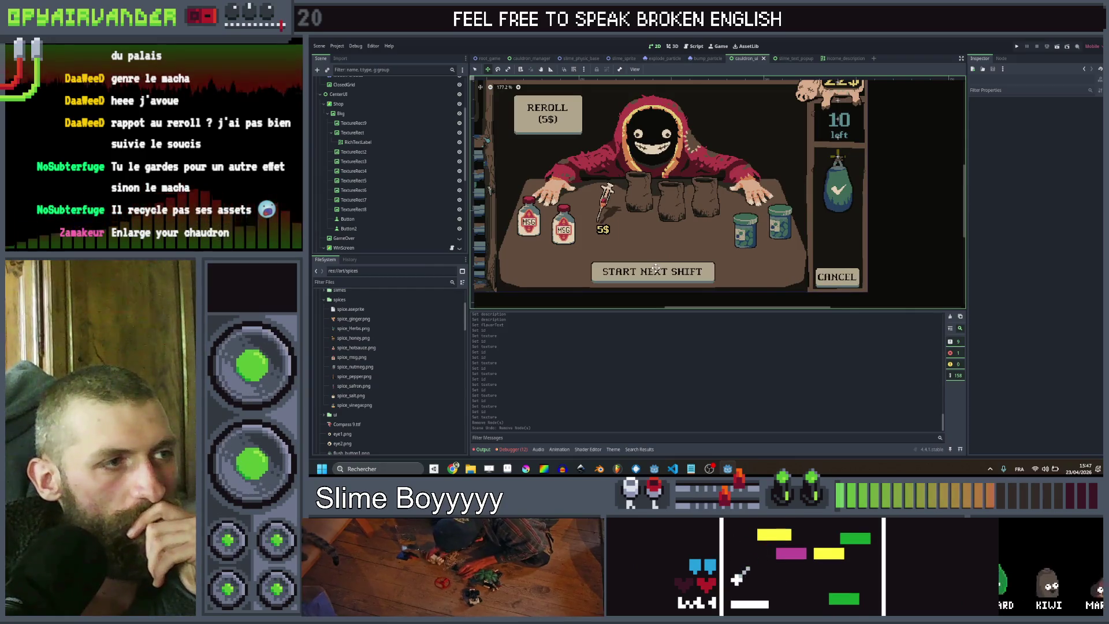
left_click(365, 218)
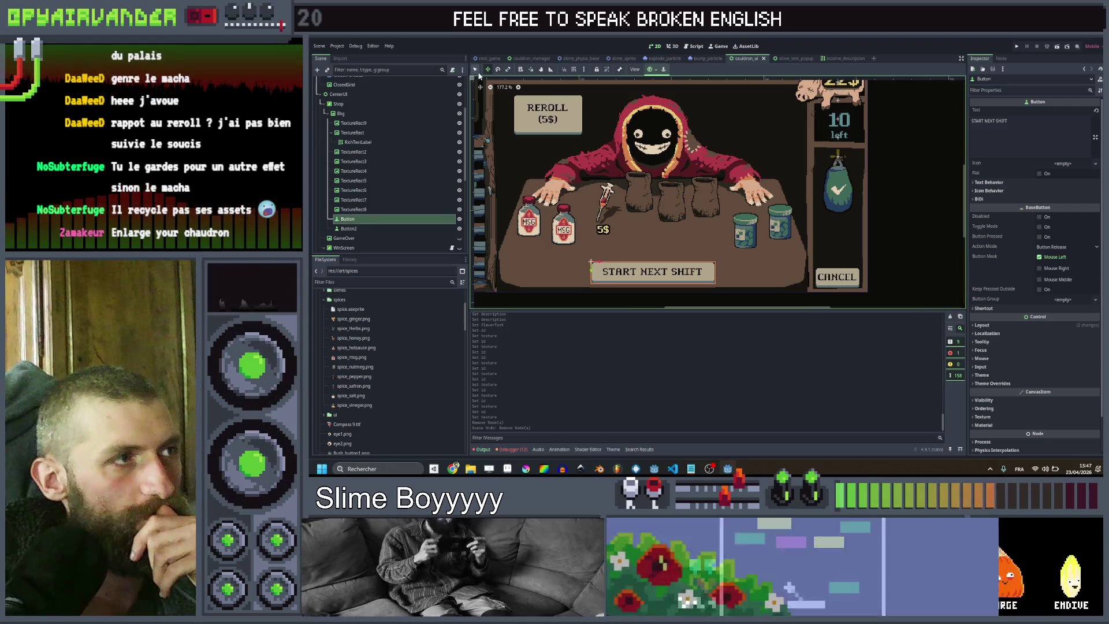
left_click_drag(653, 261, 652, 258)
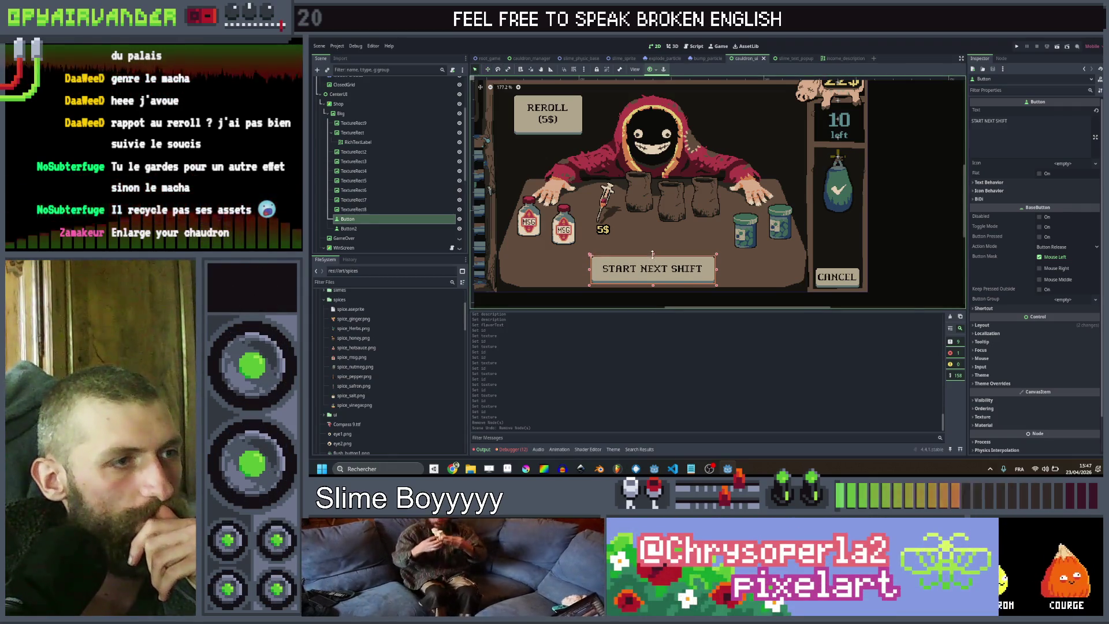
left_click(896, 259)
Check the BkgUI background node, then select decoration_resource.gd in the FileSystem dock
scroll(896, 258, "down", 6)
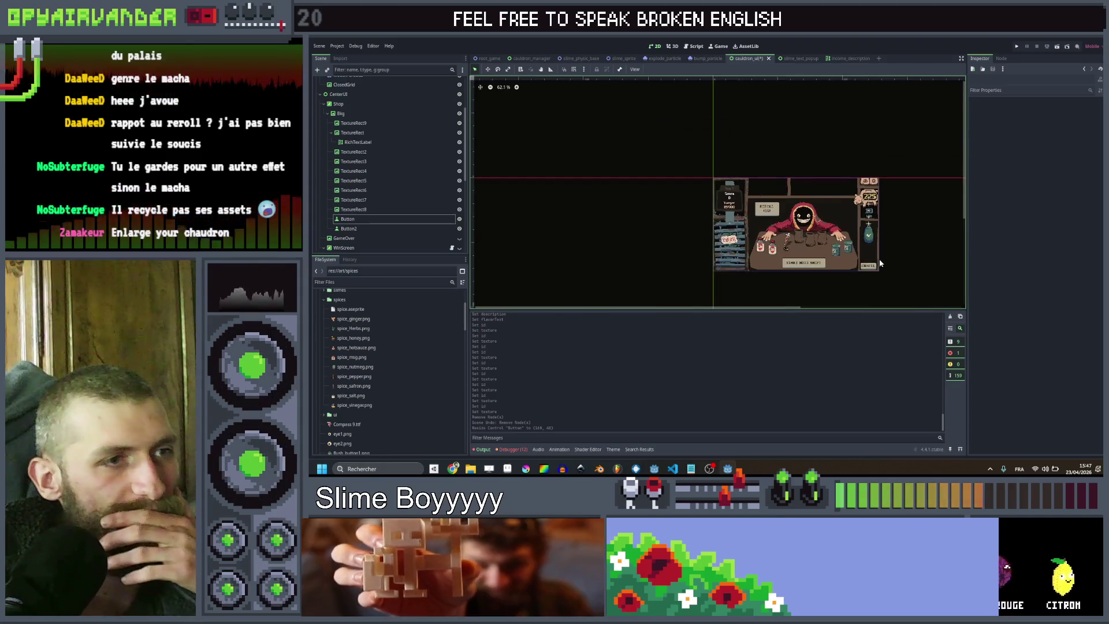
scroll(879, 259, "up", 4)
scroll(818, 263, "up", 5)
left_click(777, 286)
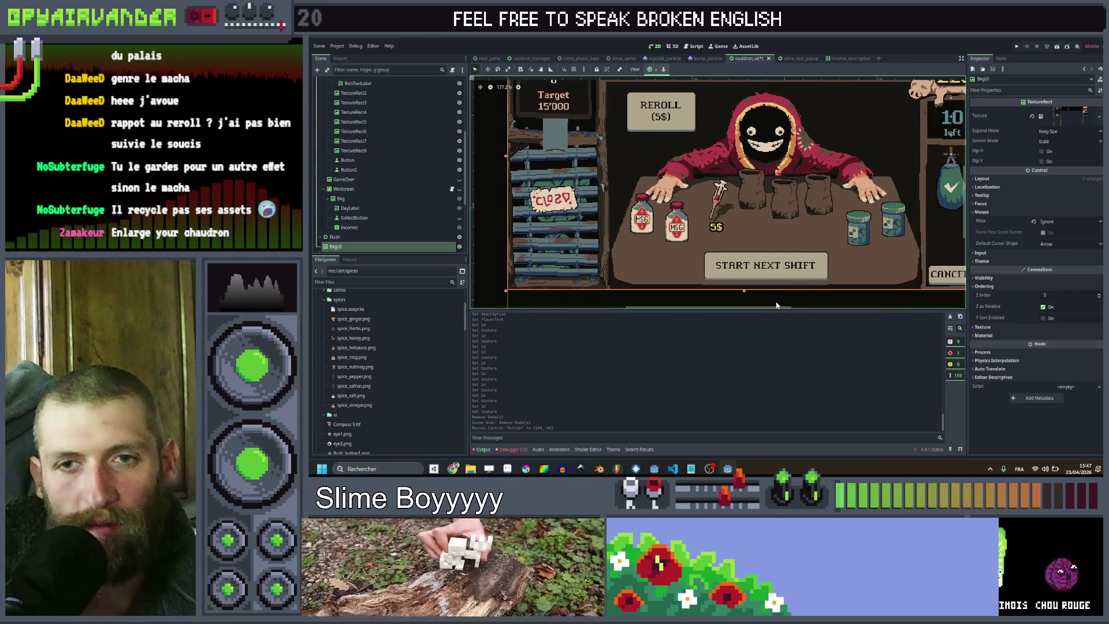
left_click(757, 287)
scroll(775, 259, "down", 5)
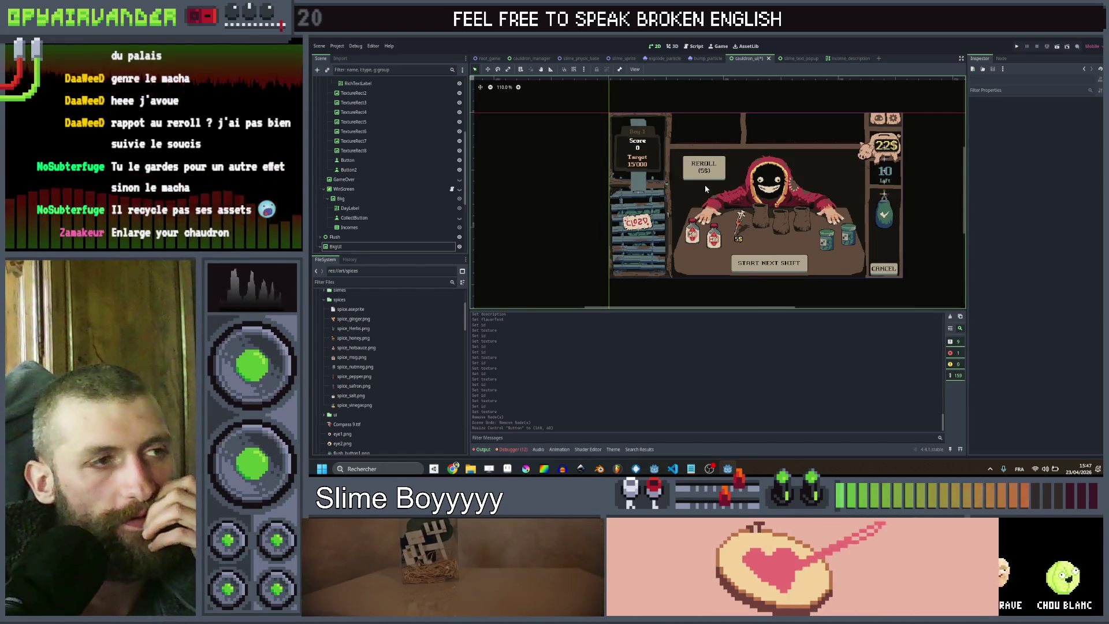
scroll(738, 288, "up", 1)
scroll(777, 264, "up", 1)
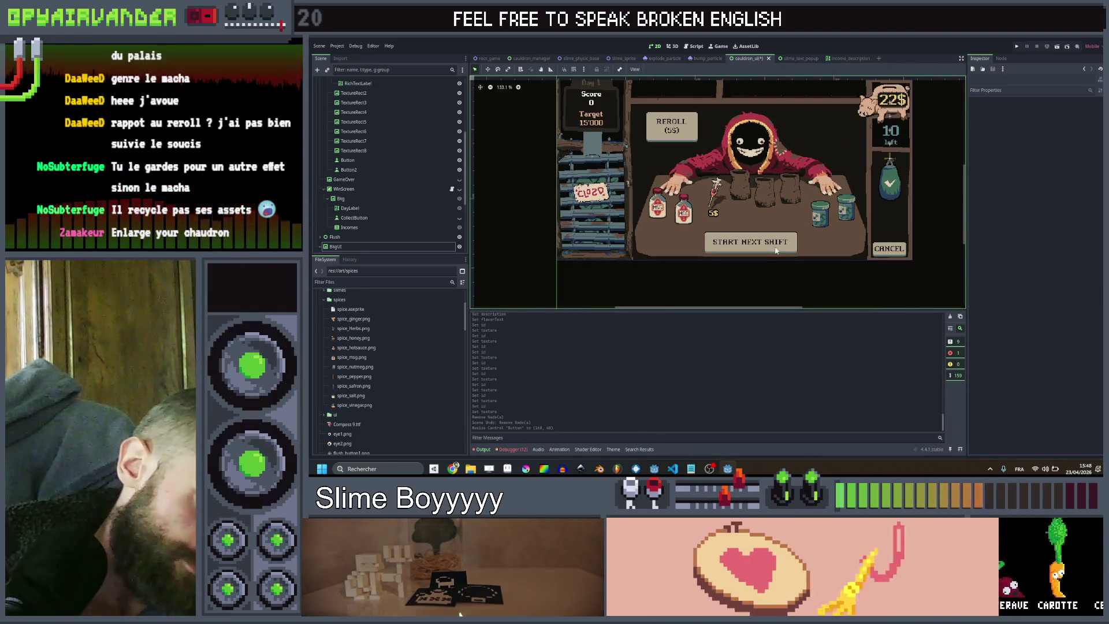
scroll(779, 259, "down", 1)
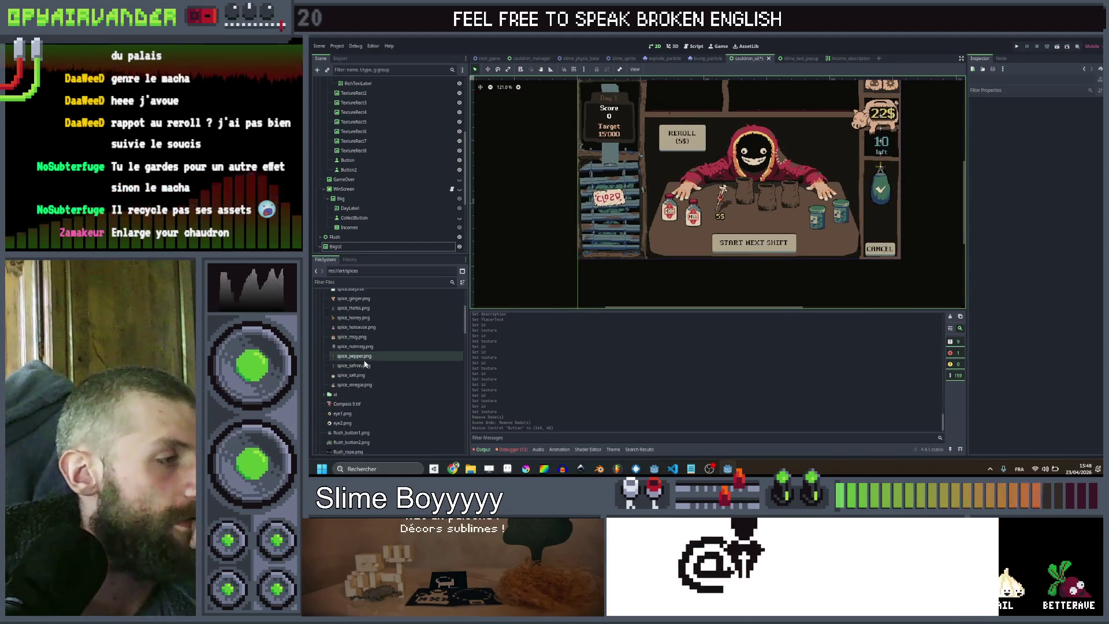
scroll(387, 360, "down", 10)
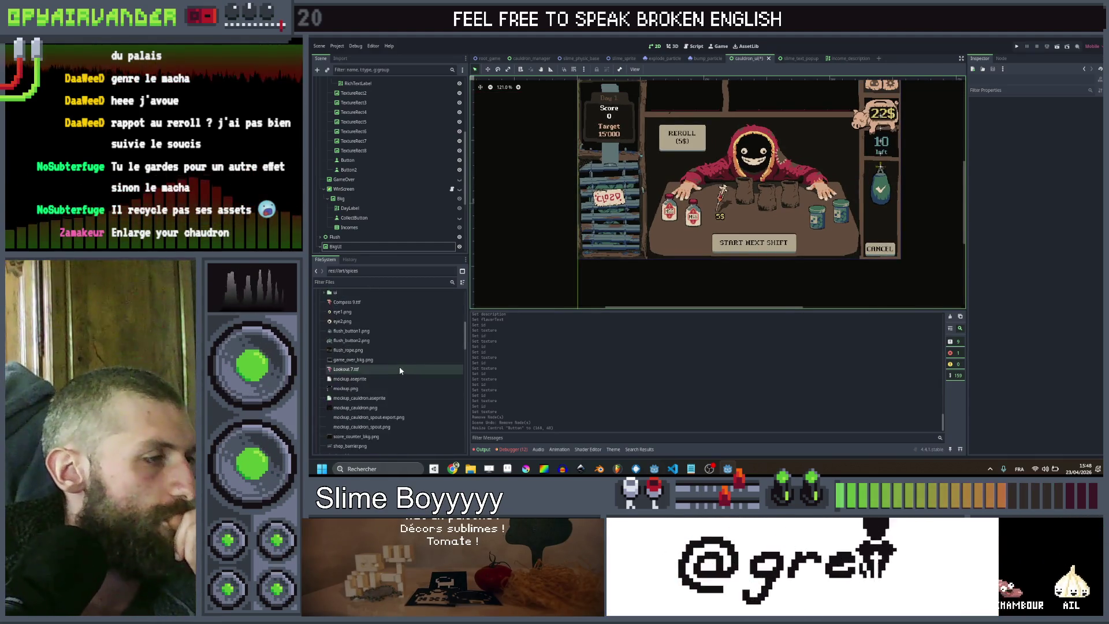
left_click(346, 390)
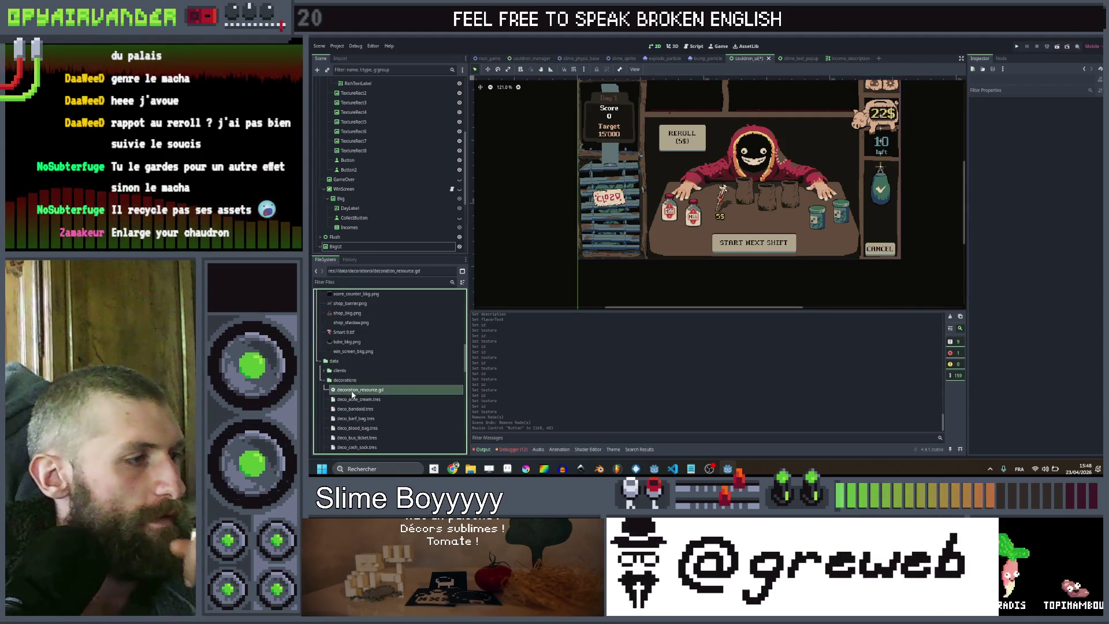
Rename decoration_resource.gd to ustensil_resource.gd
key("F2")
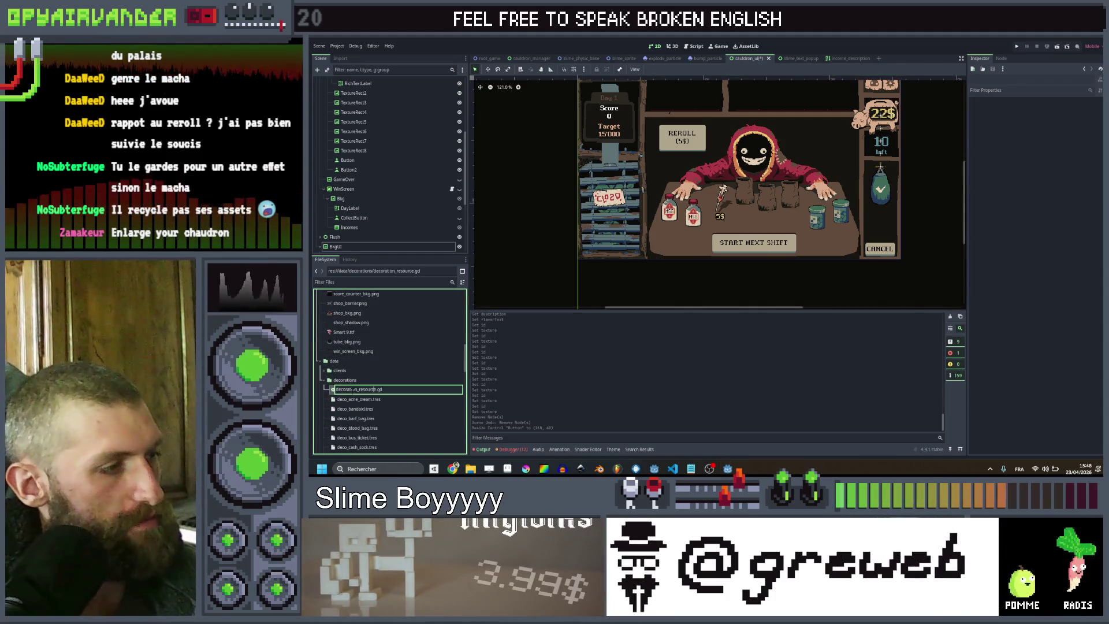
type("custom")
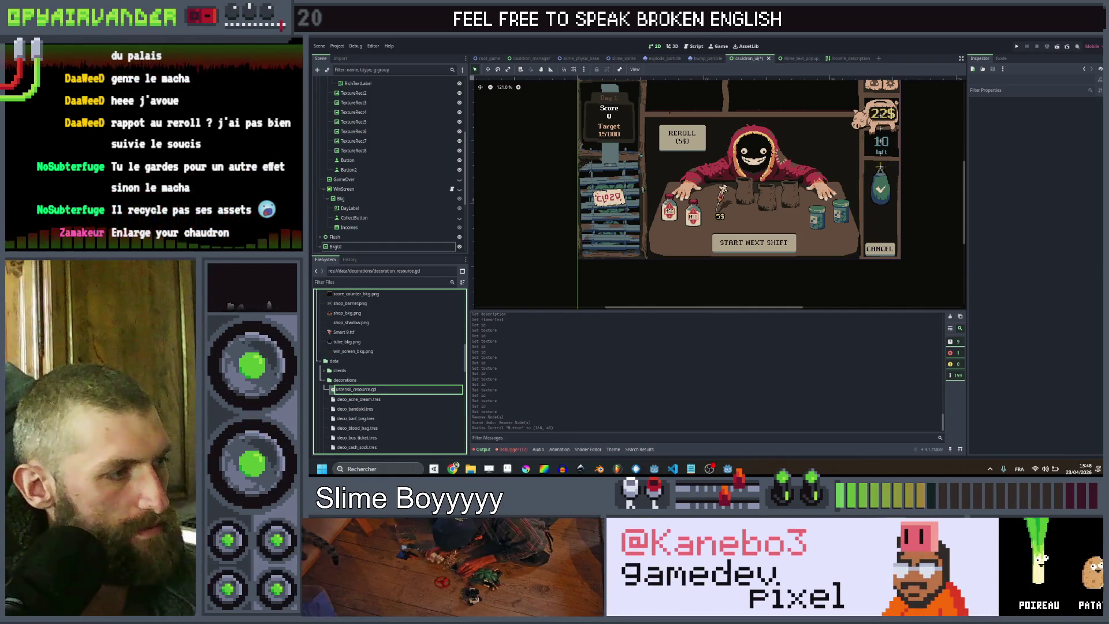
key("Return")
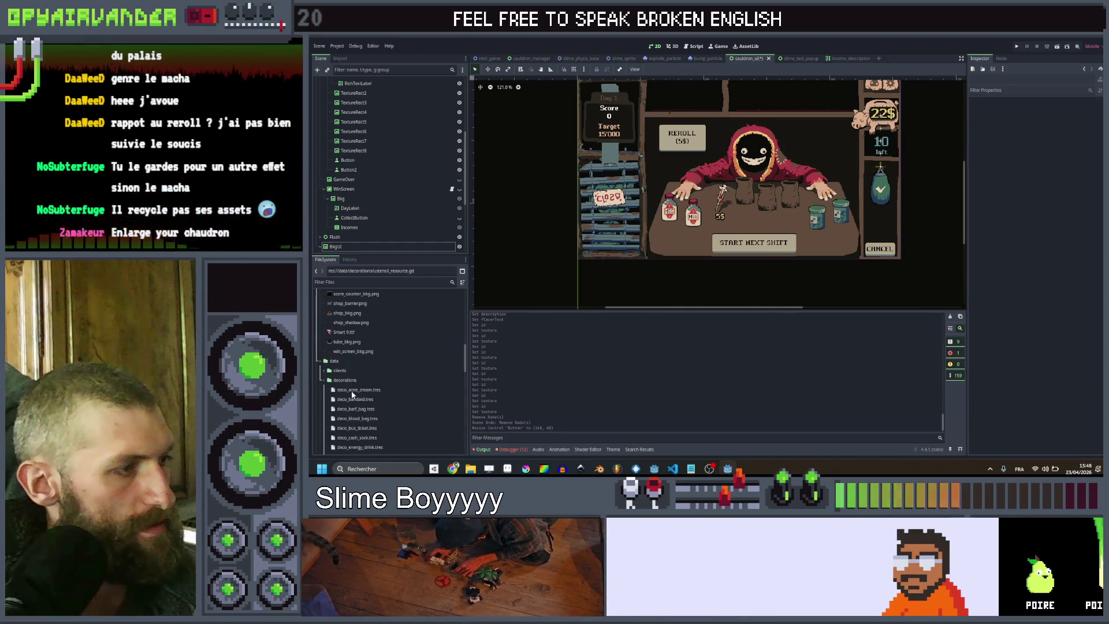
Rename the decorations folder to ustensils and expand it
left_click(354, 381)
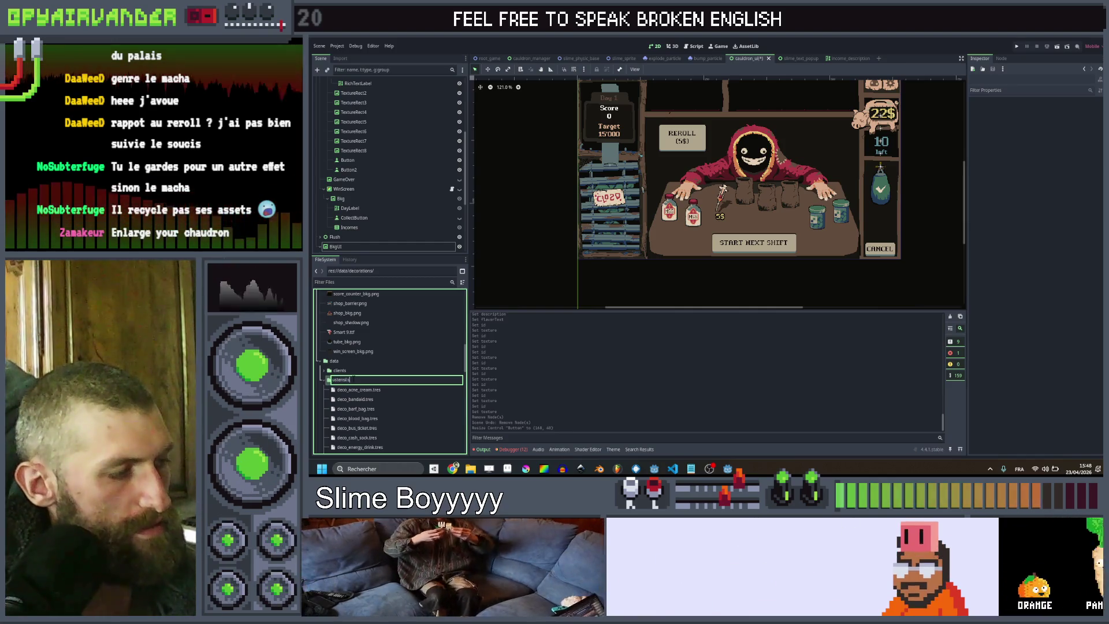
type("ils")
key("Return")
scroll(340, 386, "down", 5)
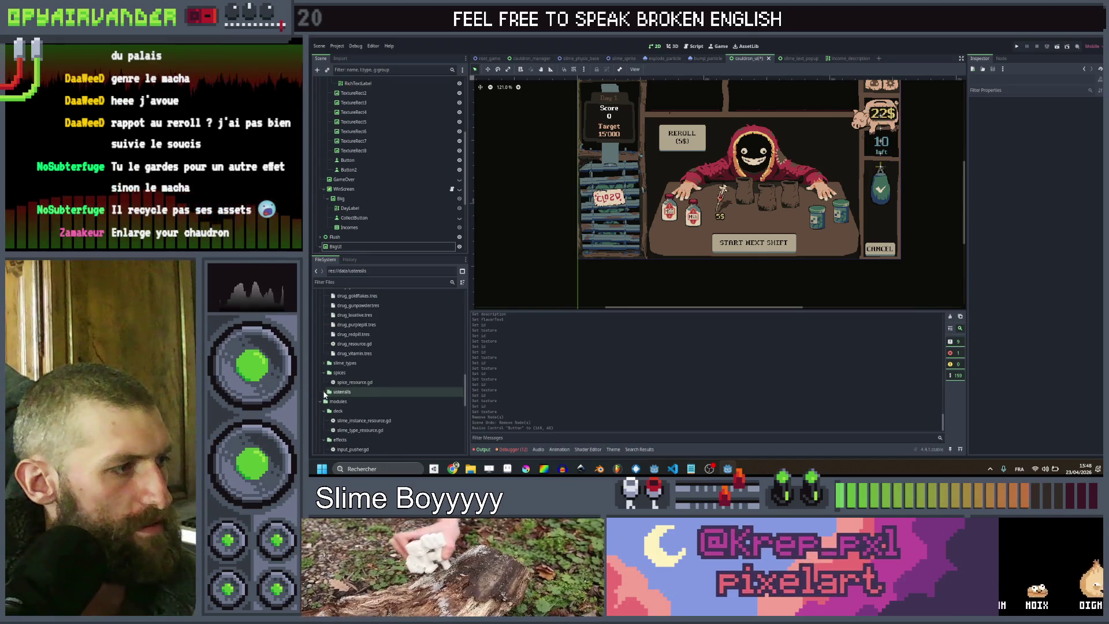
double_click(341, 392)
Rename deco_acne_cream.tres to ust_acne_cream.tres
left_click(346, 402)
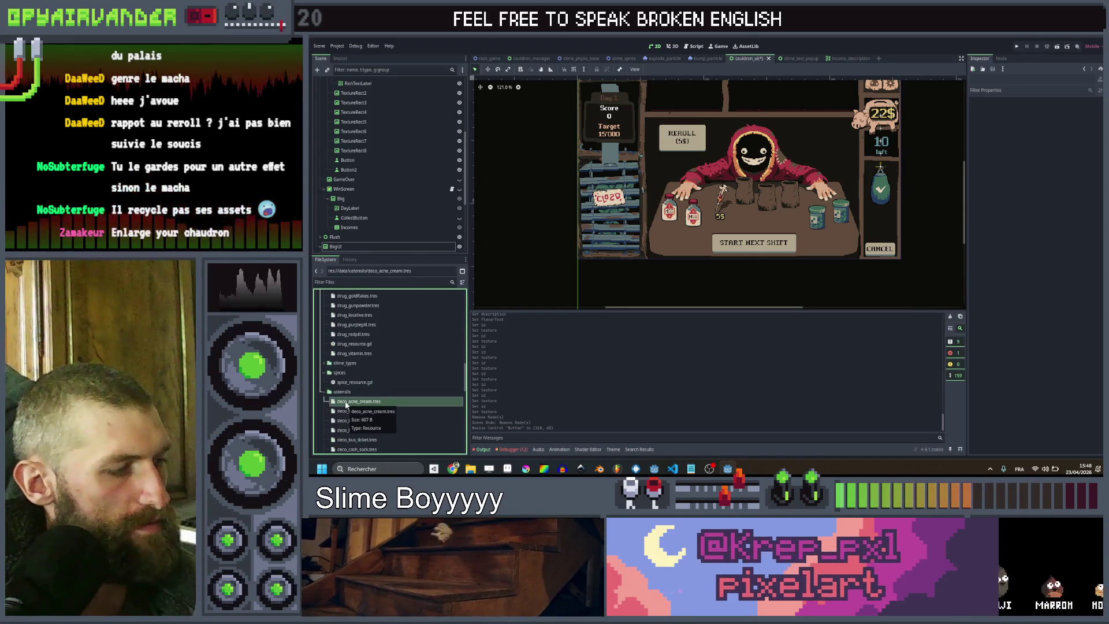
key("F2")
double_click(342, 401)
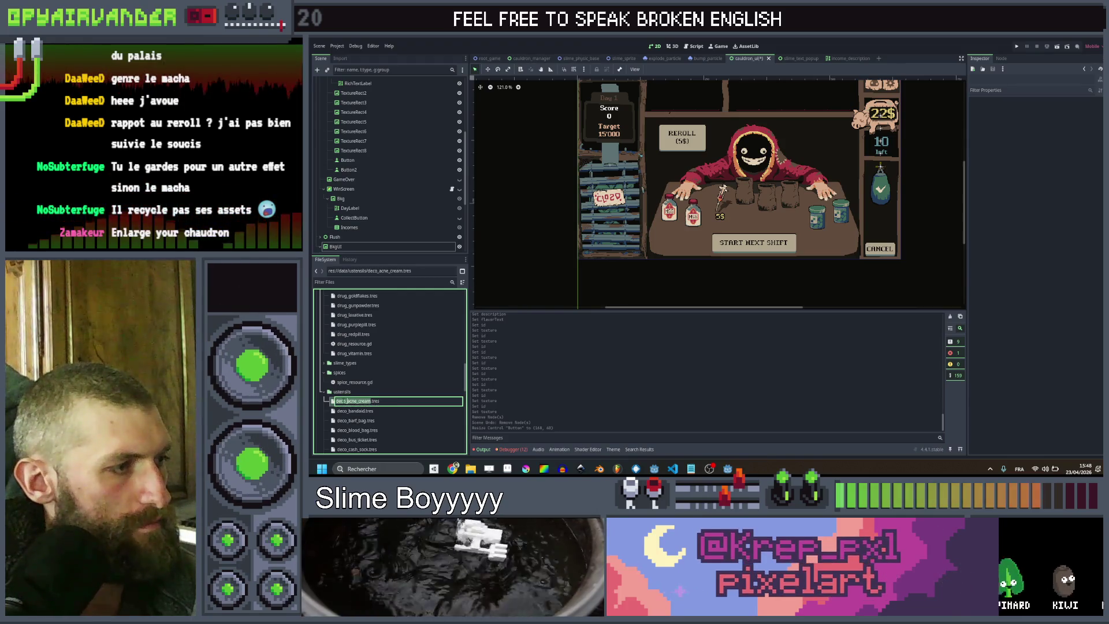
type("ust")
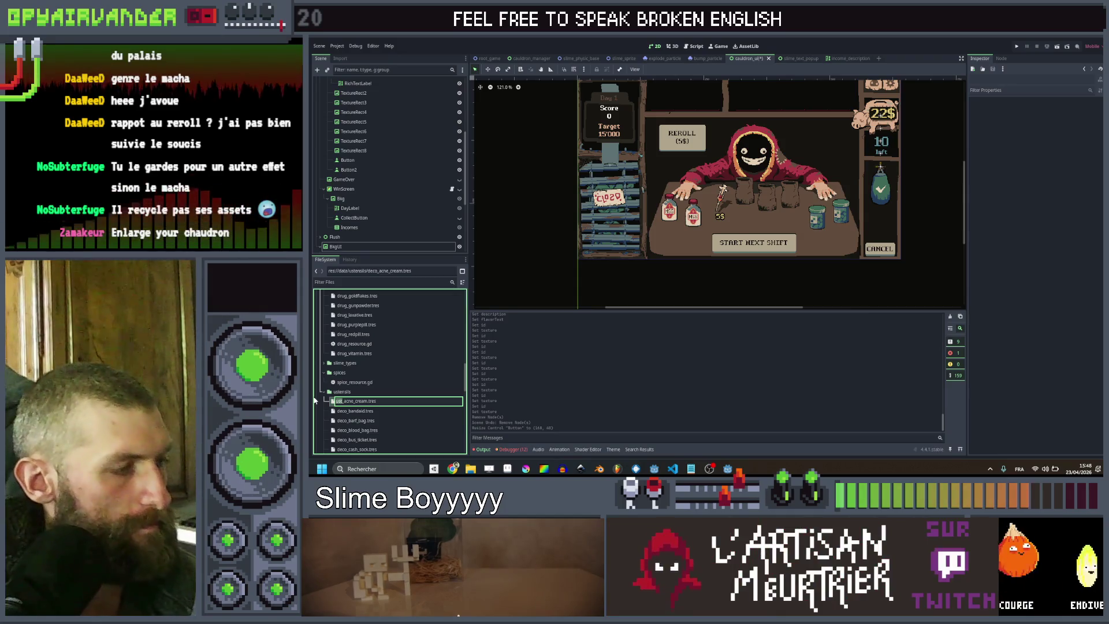
key("Return")
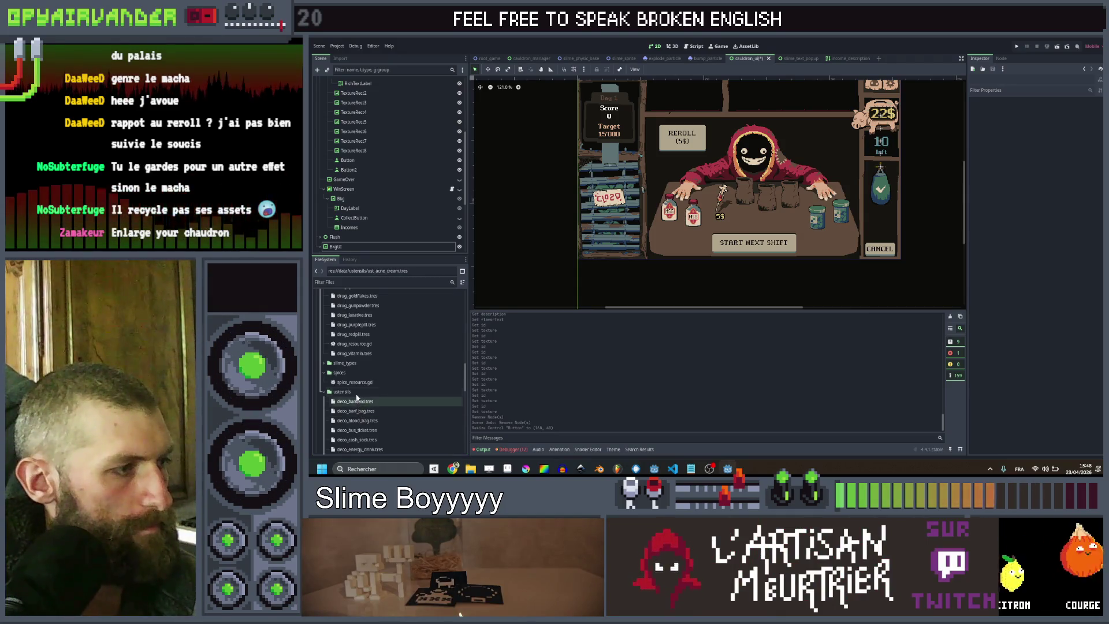
scroll(358, 388, "down", 2)
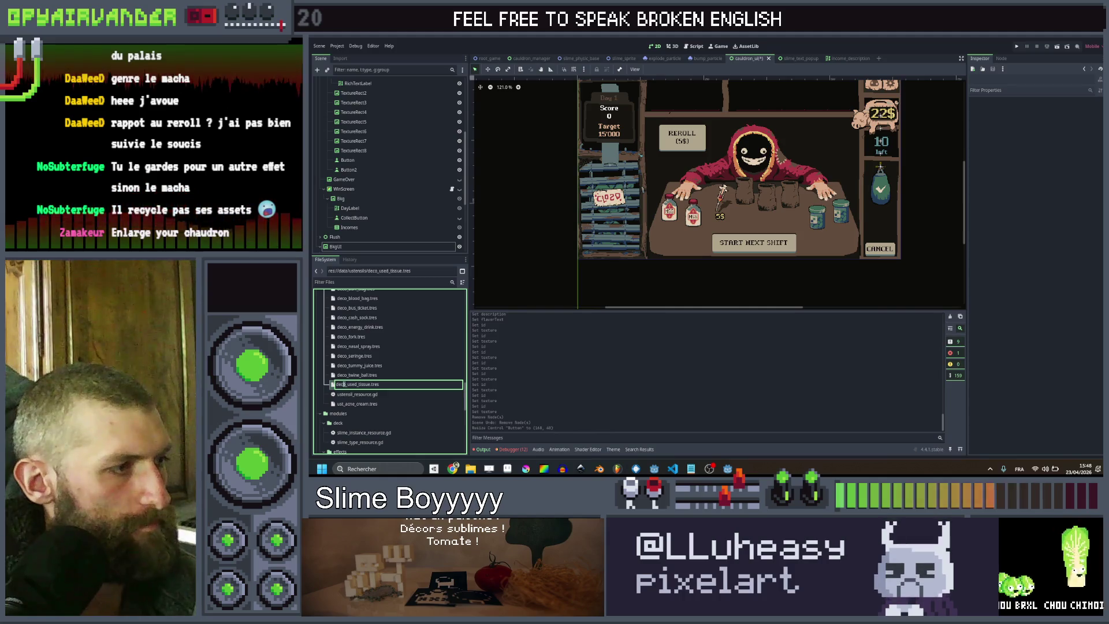
Switch the used tissue, twine ball and tummy juice resources to the ust_ prefix
left_click_drag(343, 384, 331, 387)
key("Escape")
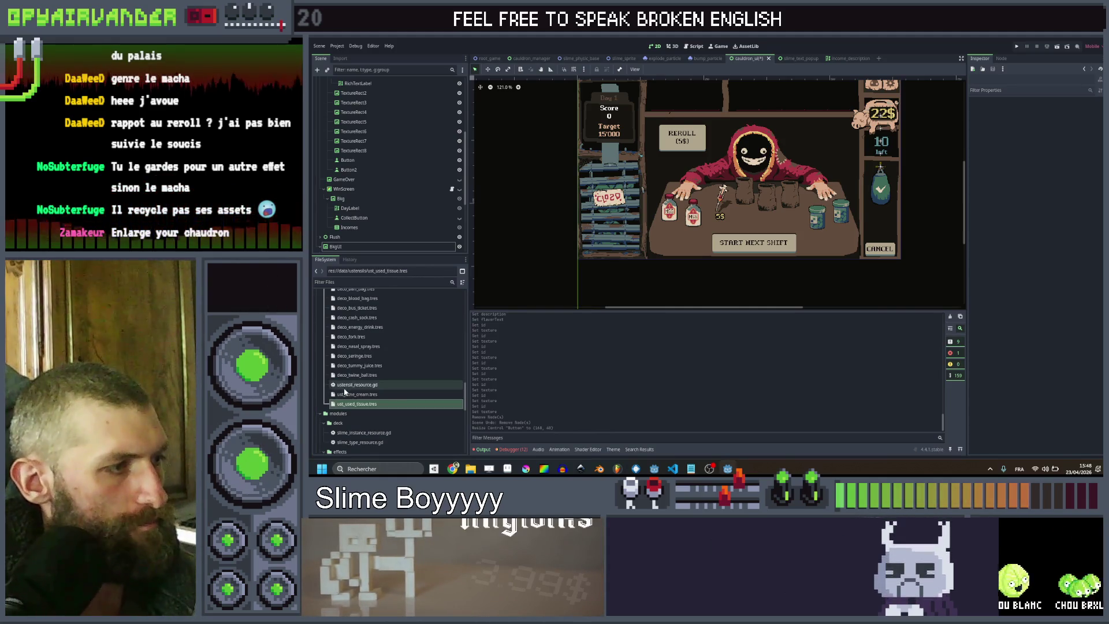
left_click(347, 375)
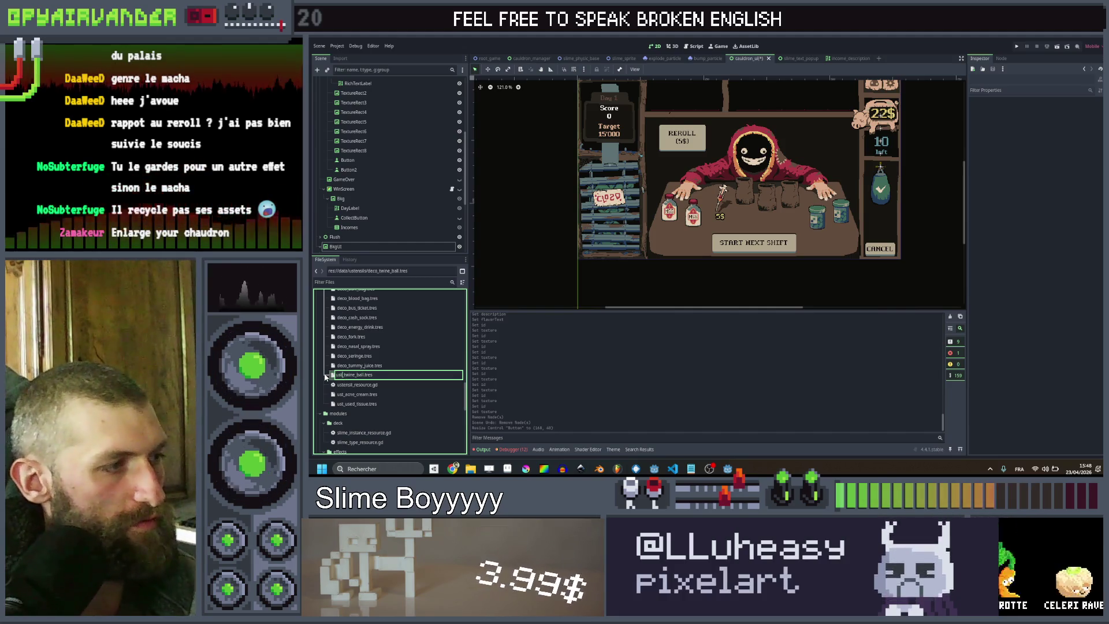
type("ust")
key("Return")
left_click(345, 366)
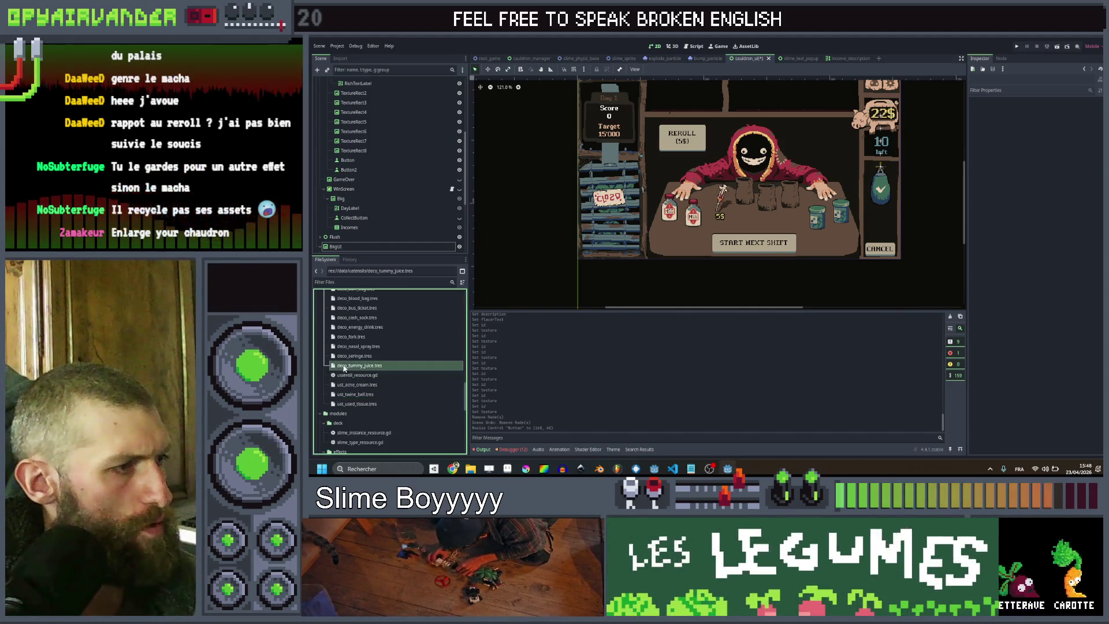
key("F2")
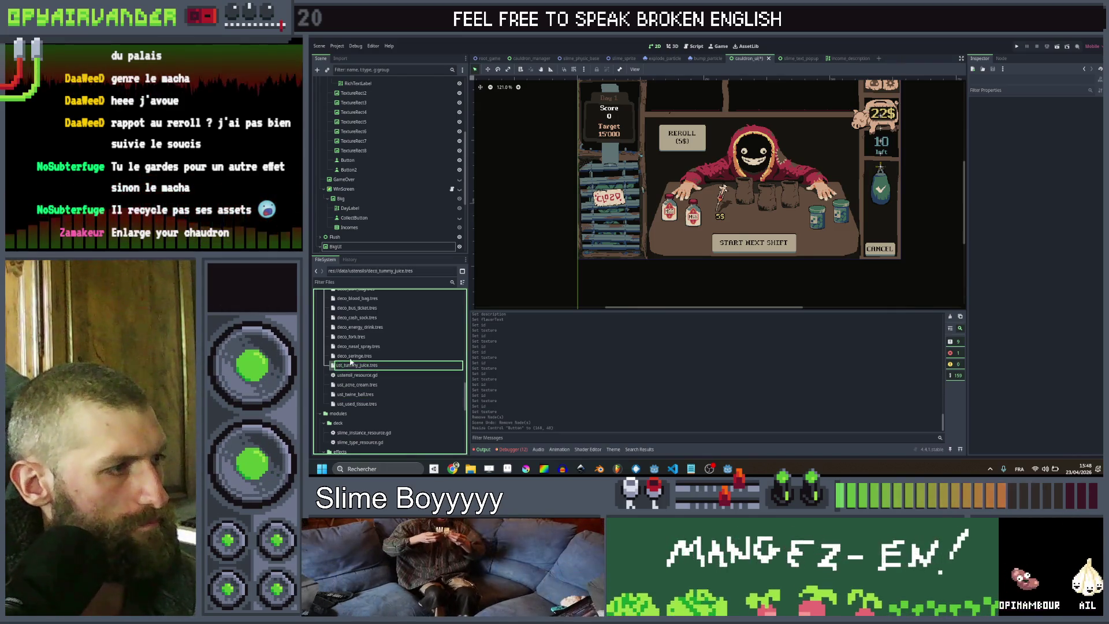
key("Return")
Rename the seringe and nasal spray resources from deco_ to ust_
left_click(349, 359)
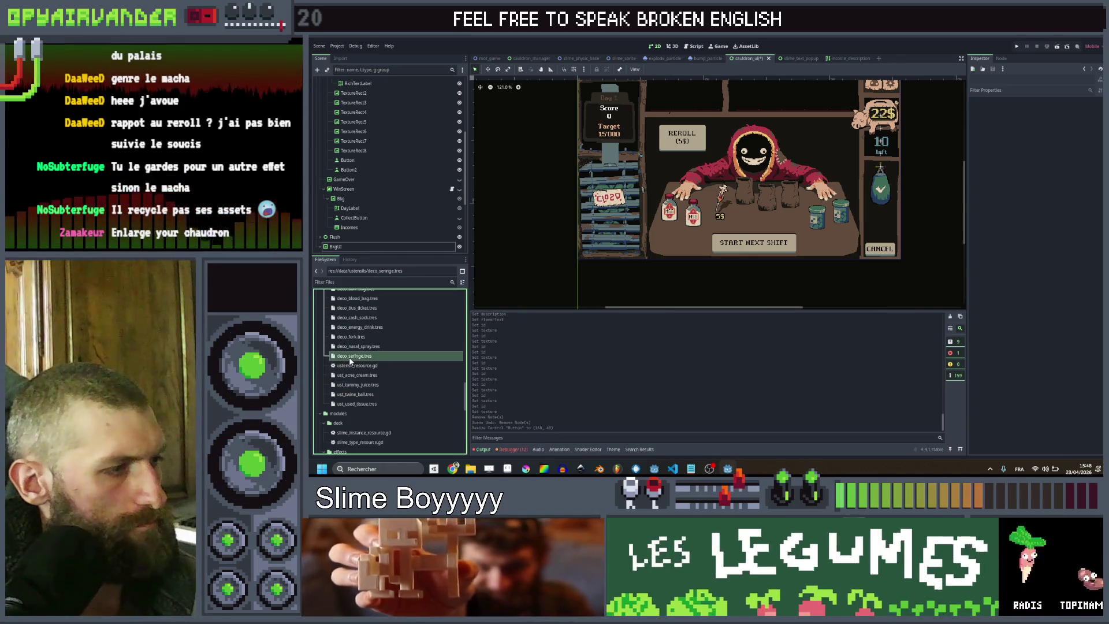
key("F2")
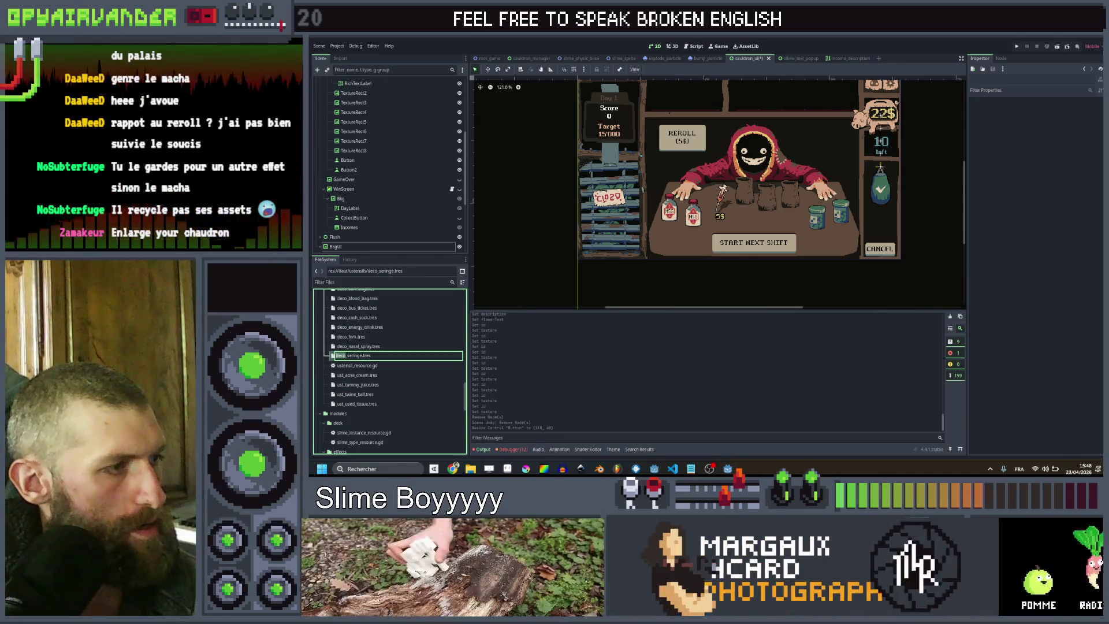
type("ust")
key("Return")
left_click(355, 348)
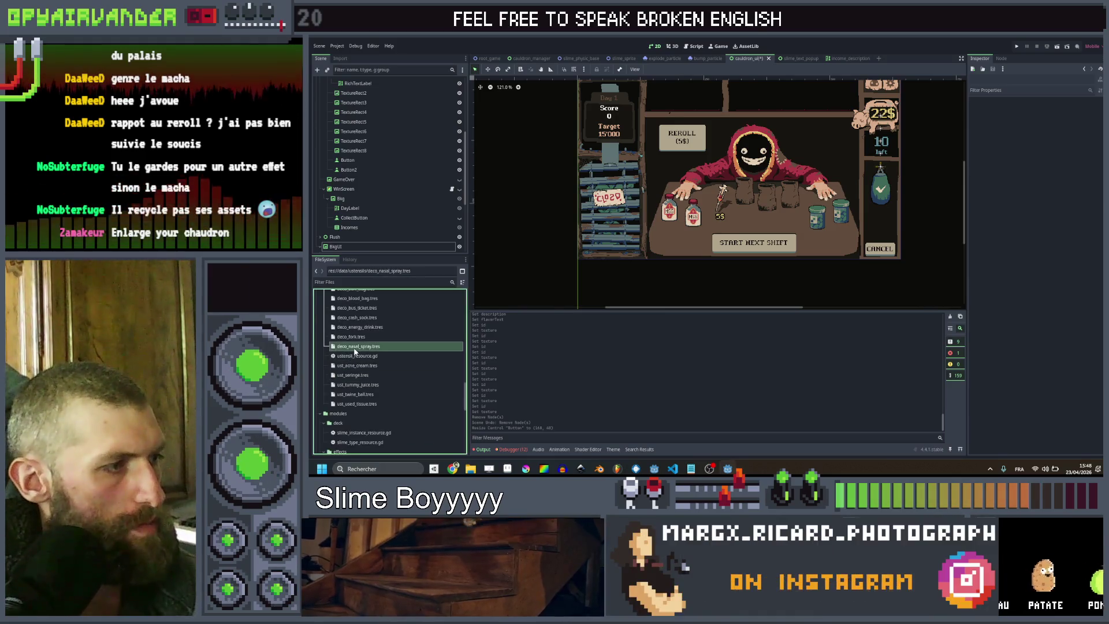
double_click(342, 345)
type("ust_nasal_spray.tres")
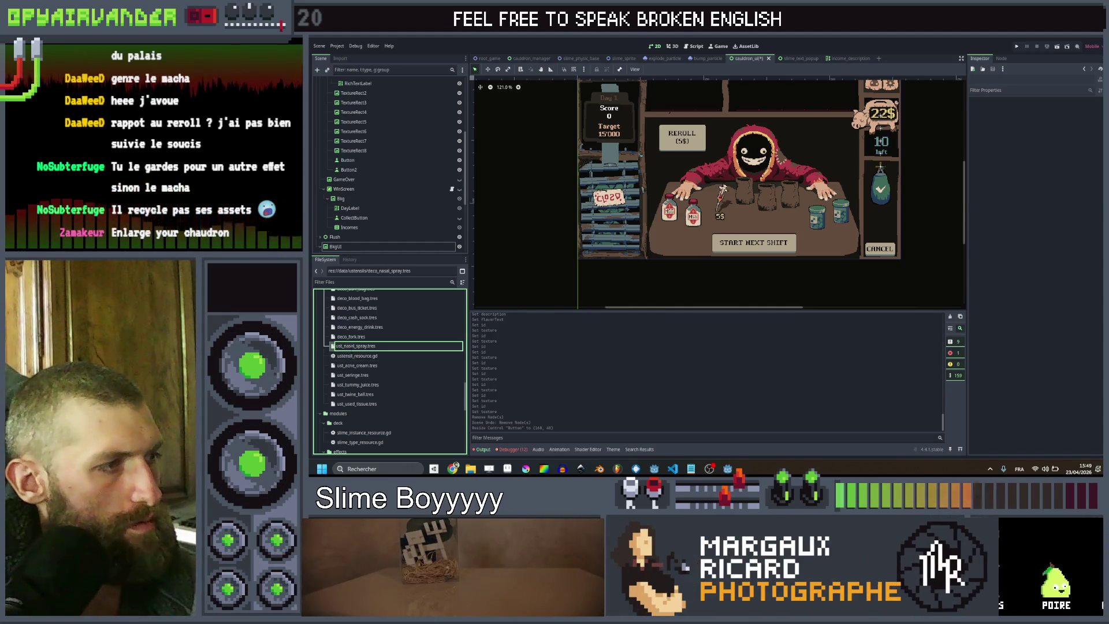
key("Return")
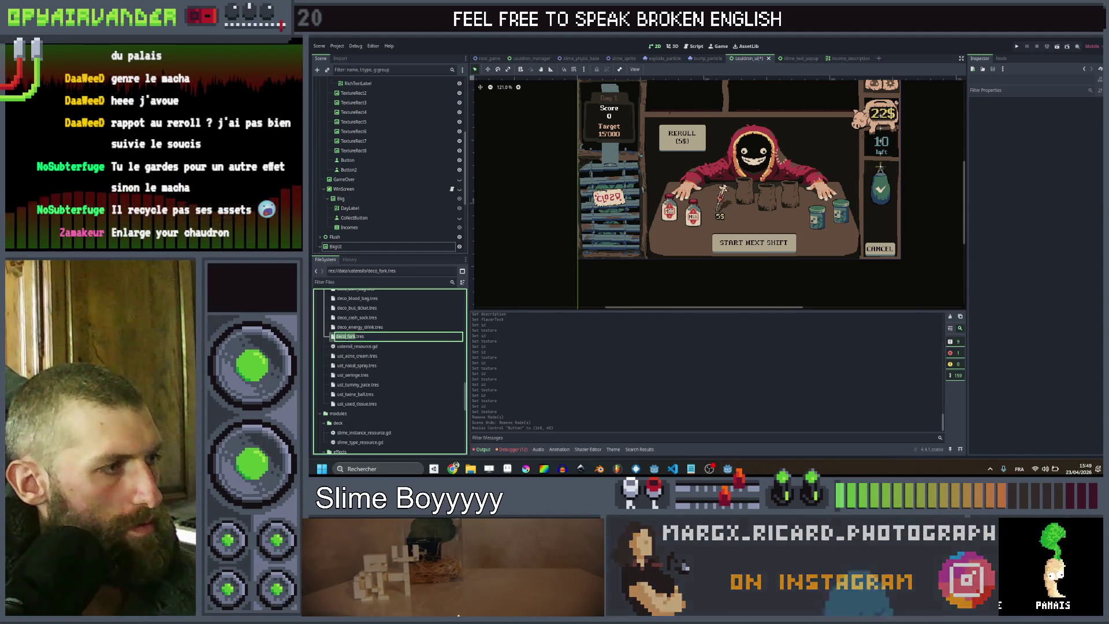
Change the fork and energy drink resources' prefix from deco_ to ust_
key("F2")
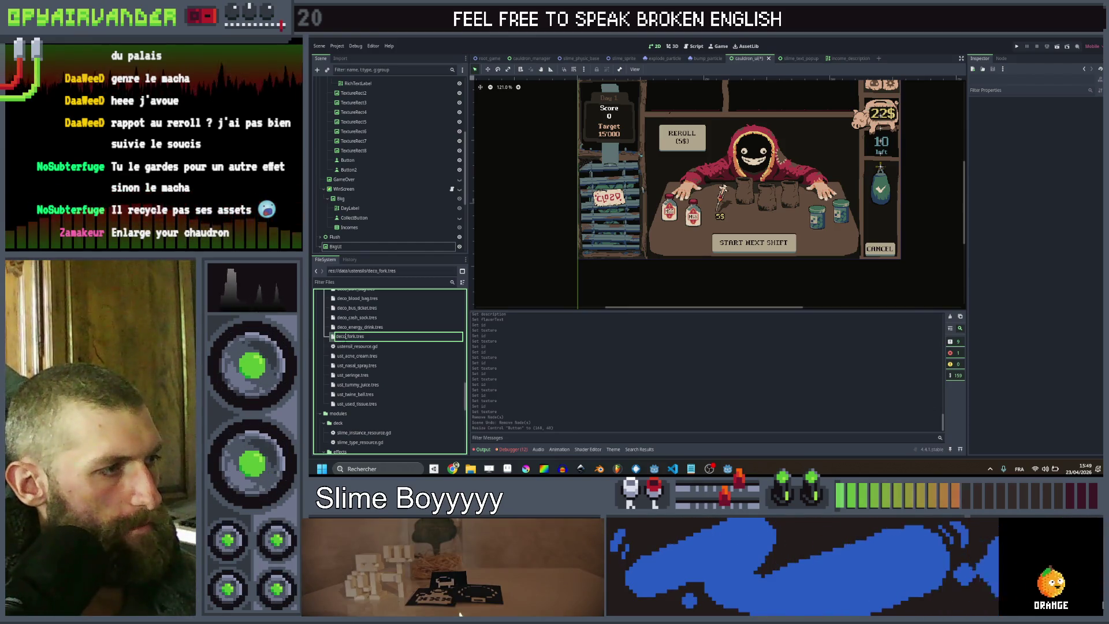
type("ust")
key("Return")
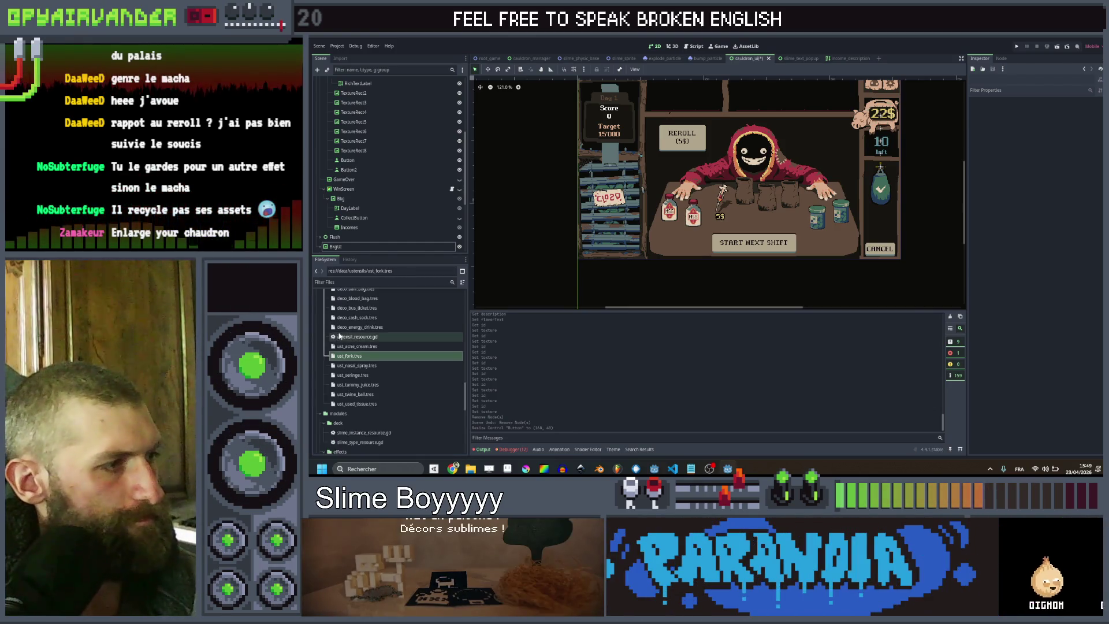
left_click(344, 327)
key("F2")
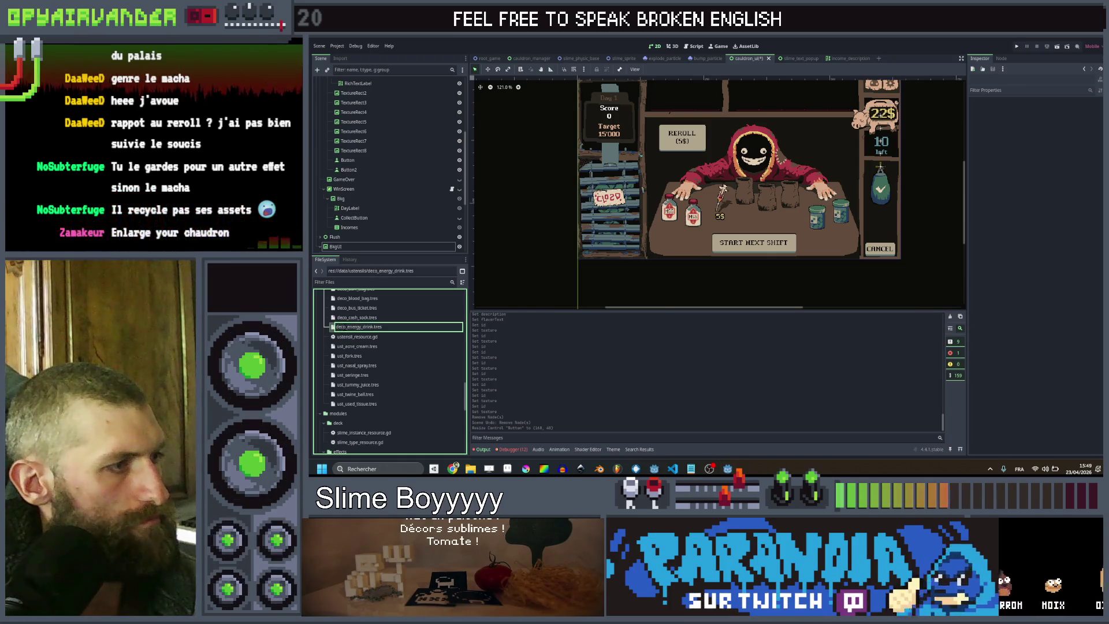
key("ctrl+shift+Right")
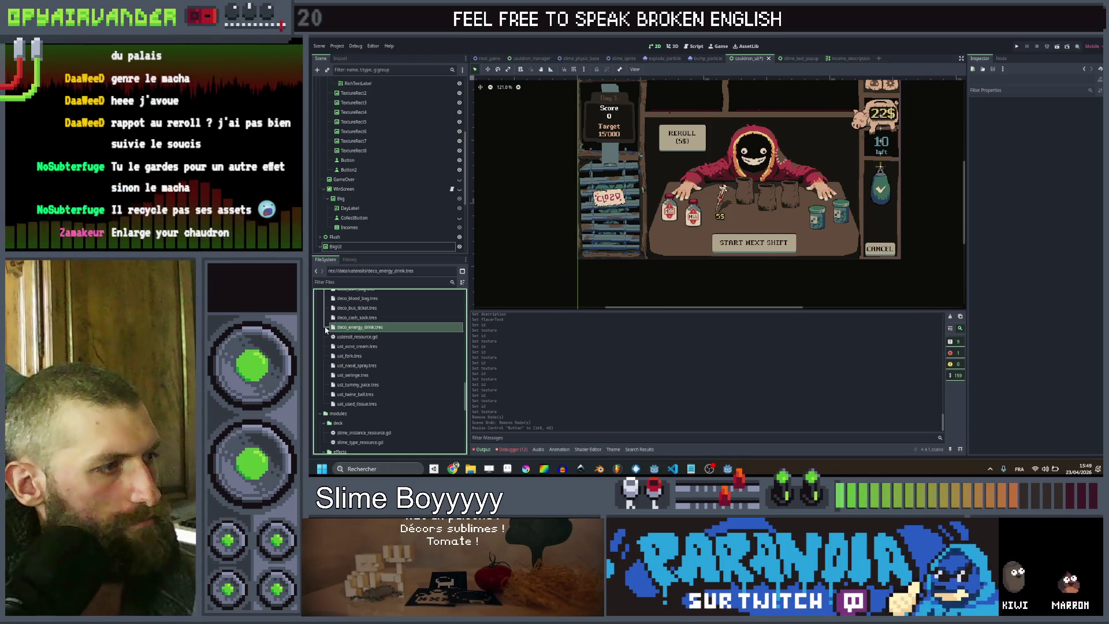
key("Return")
Give the cash sock and bus ticket resources the ust_ prefix
left_click(344, 339)
key("F2")
key("Home")
type("ust")
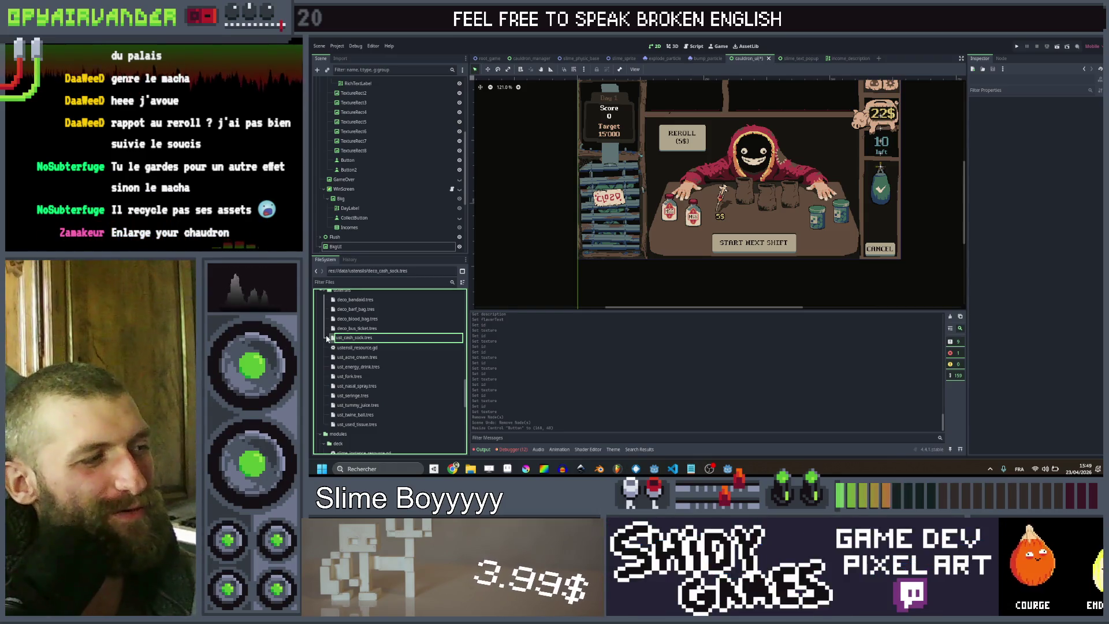
key("Return")
left_click(340, 358)
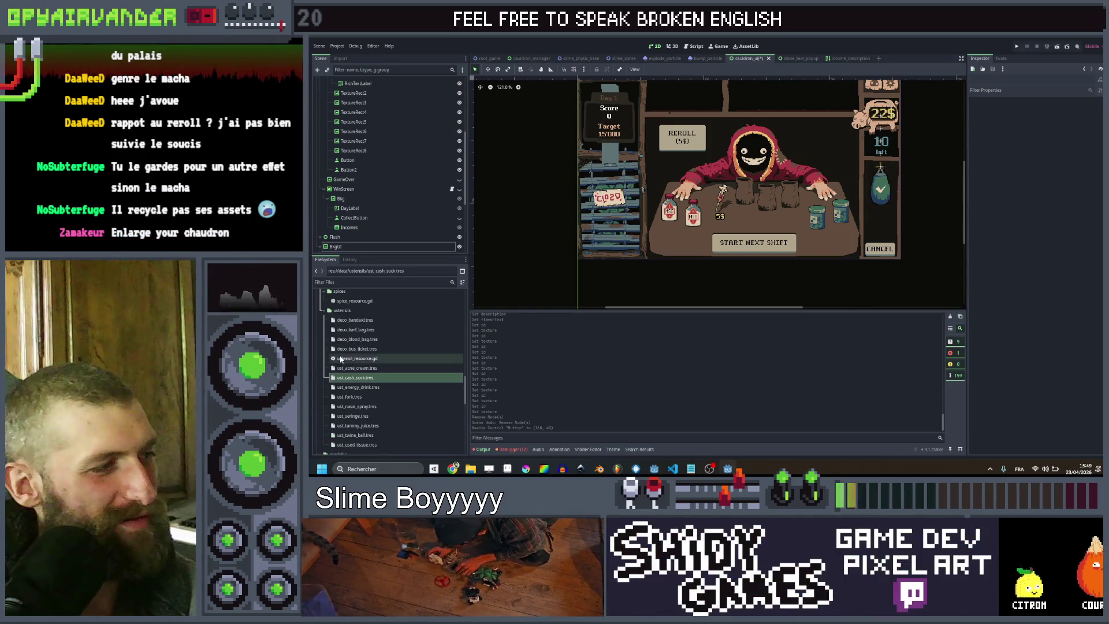
left_click(346, 350)
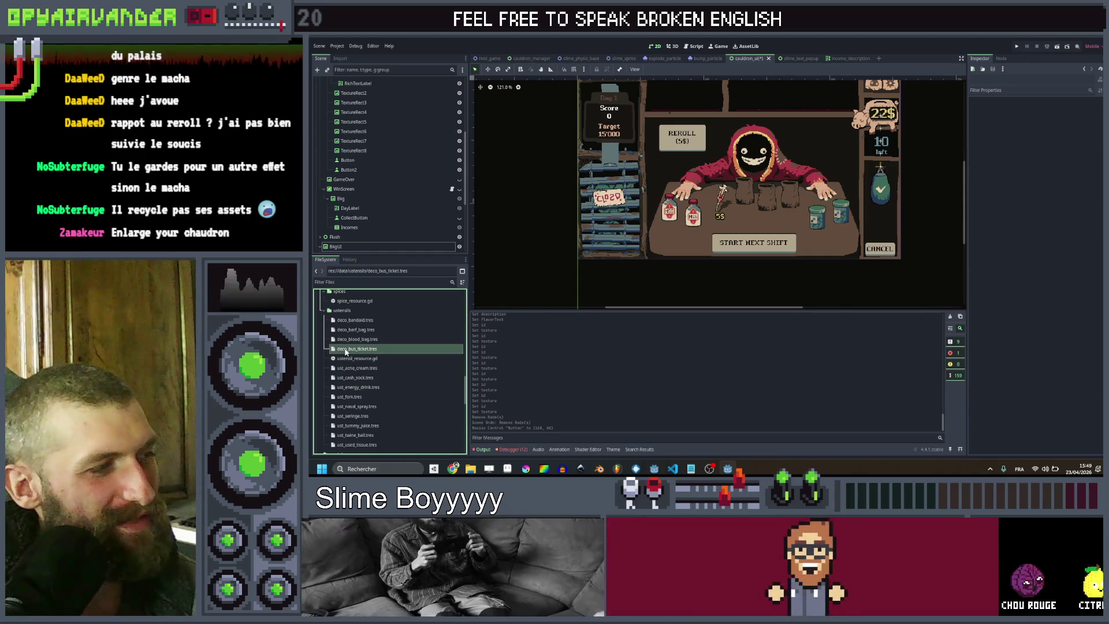
left_click(346, 348)
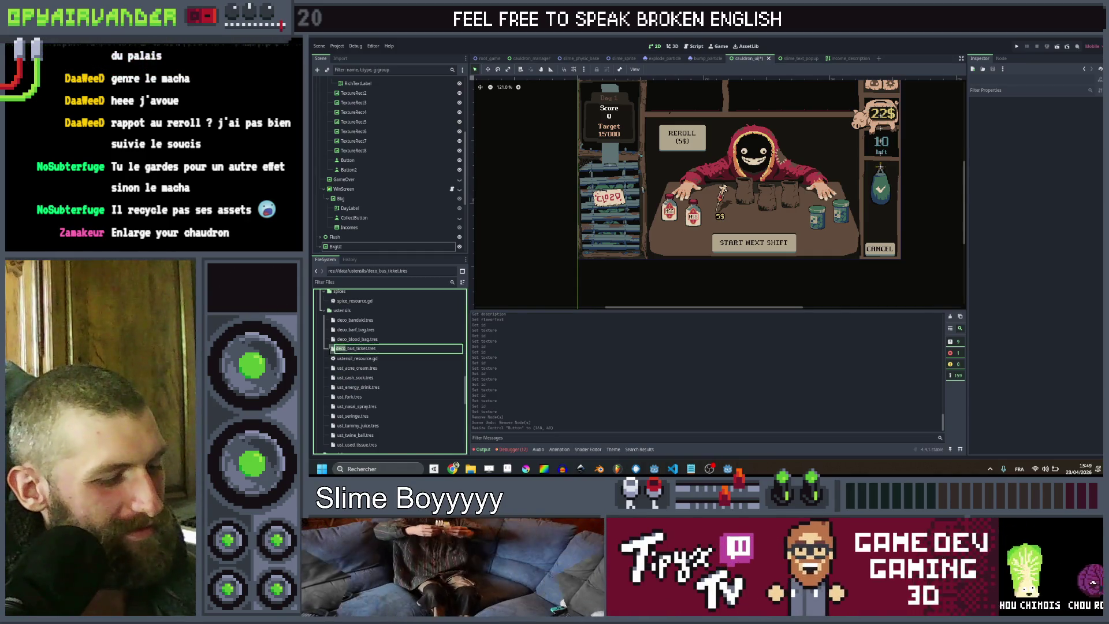
key("Return")
Rename the blood bag and barf bag resources to ust_ names
left_click(347, 340)
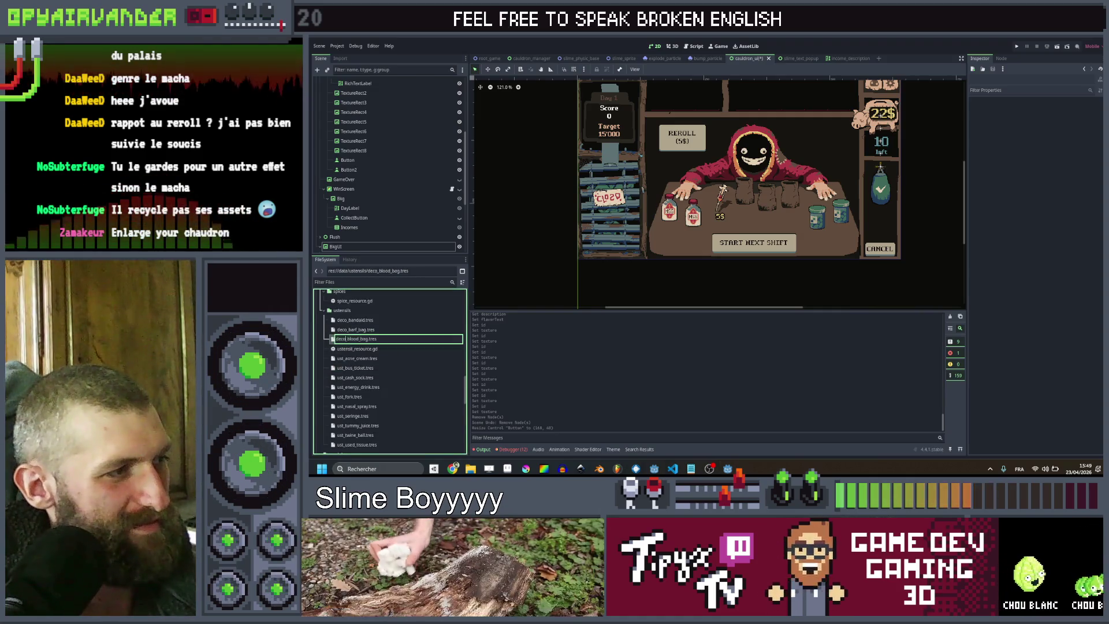
left_click_drag(345, 339, 331, 338)
type("ust")
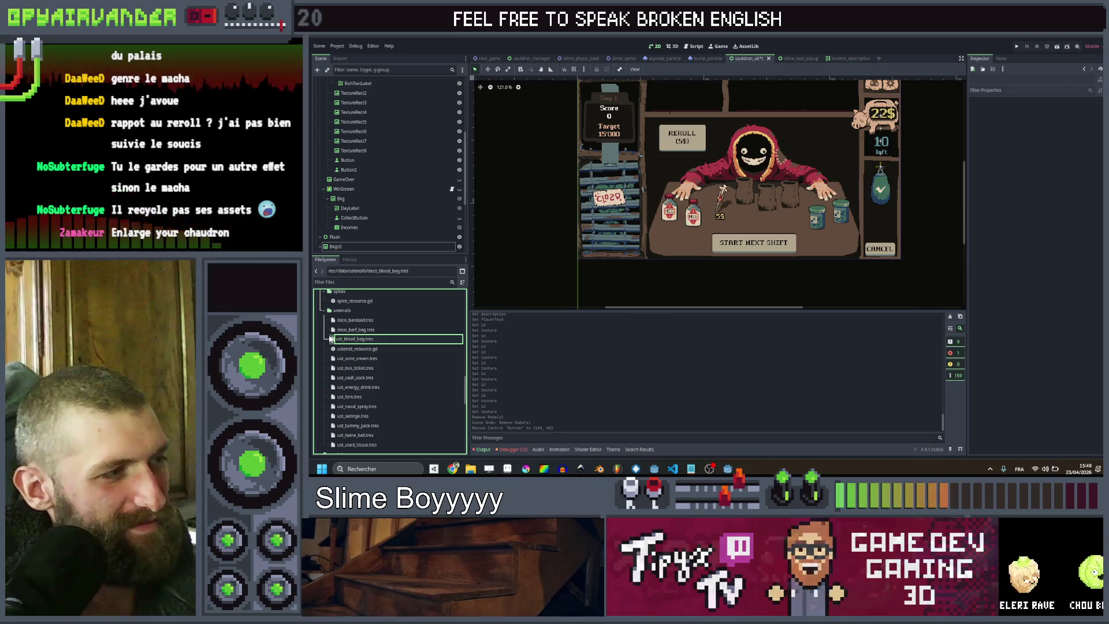
key("Return")
left_click(346, 330)
key("F2")
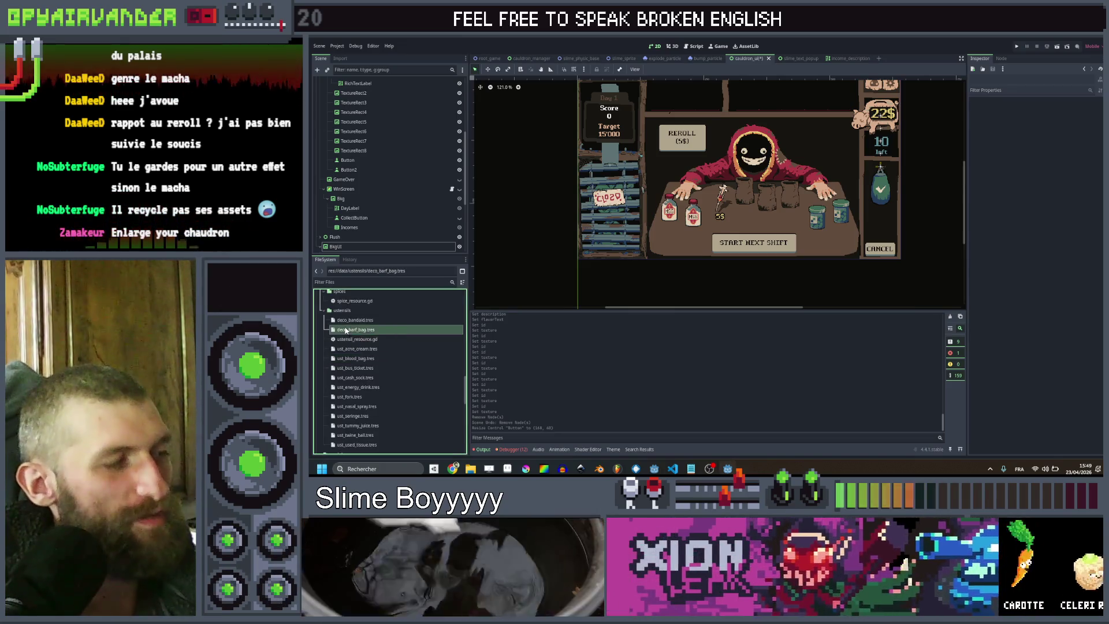
type("ust_barf_bag.tres")
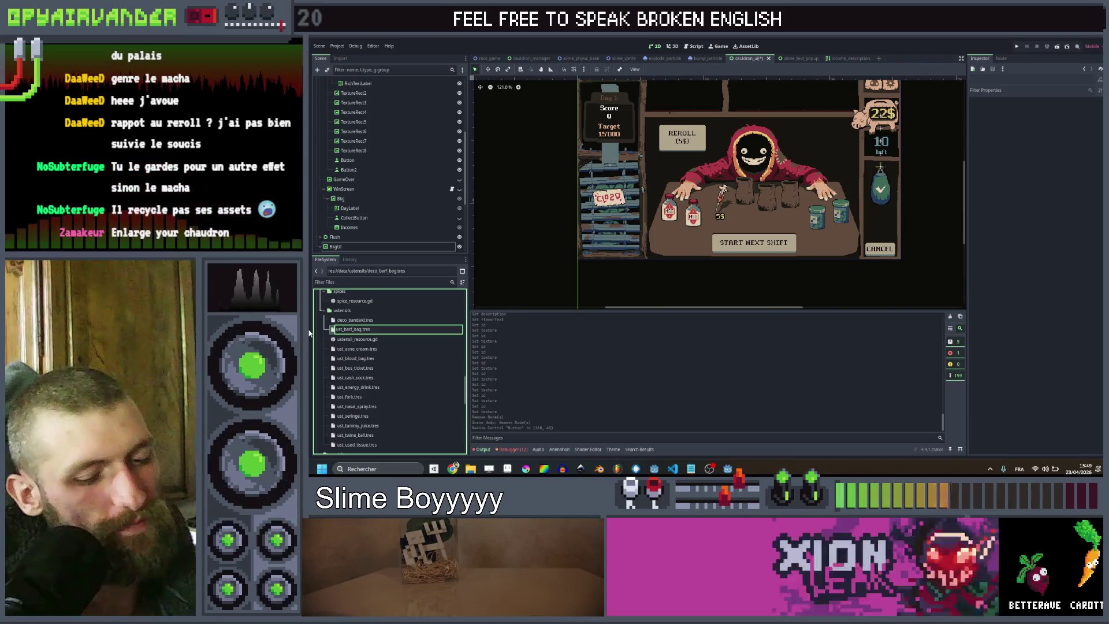
key("Return")
Rename the bandaid resource to ust_bandaid.tres and open ustensil_resource.gd in the script editor
left_click(347, 320)
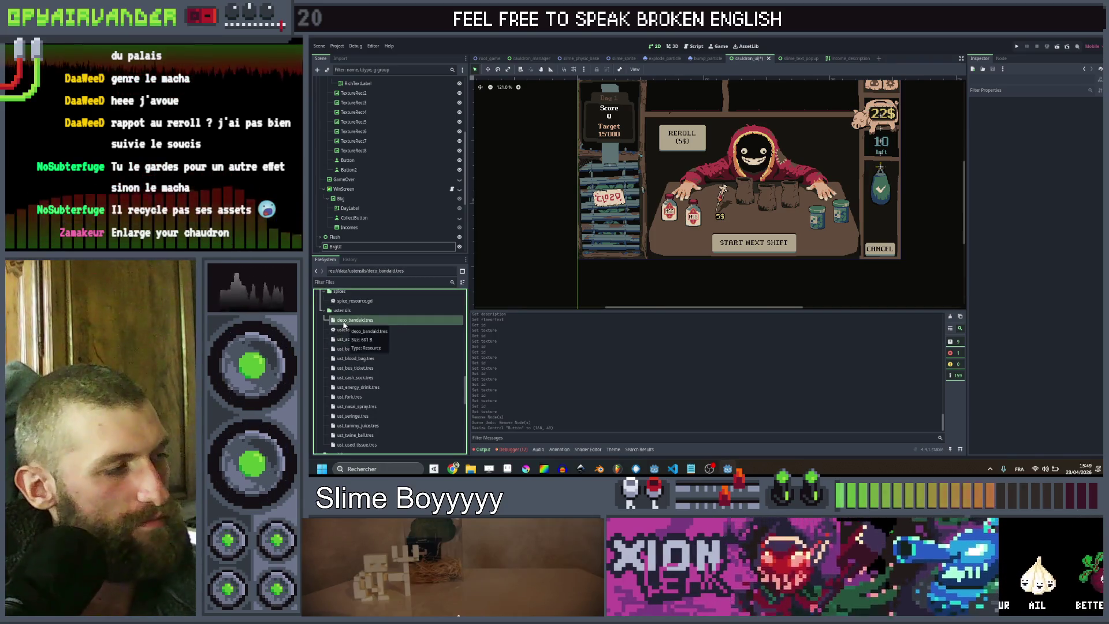
key("F2")
key("BackSpace")
key("BackSpace")
key("BackSpace")
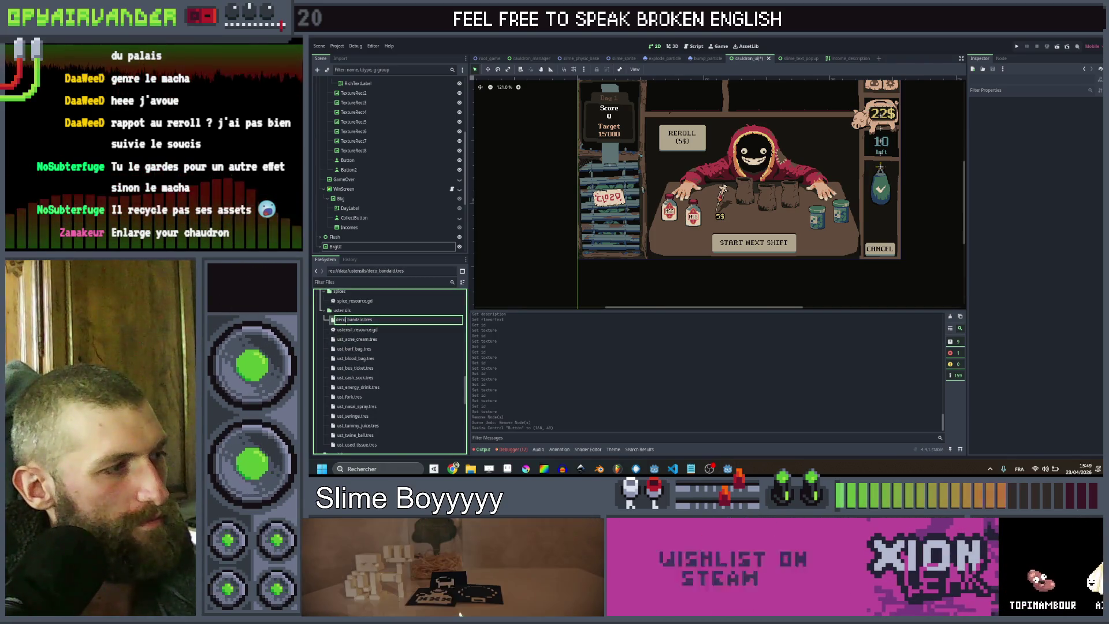
type("ust")
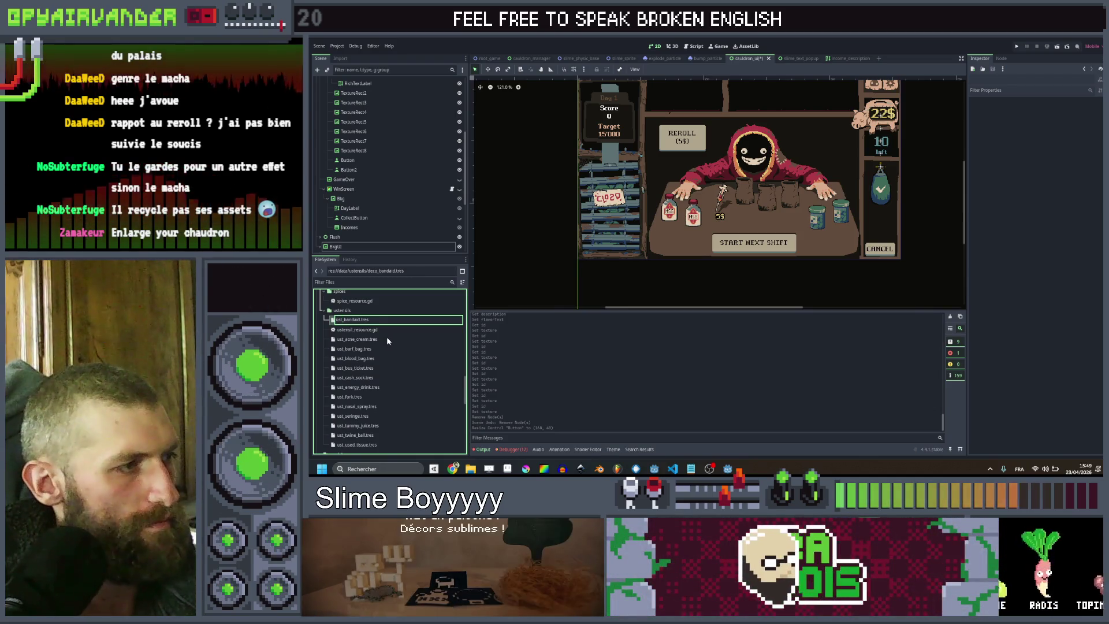
key("Return")
double_click(386, 323)
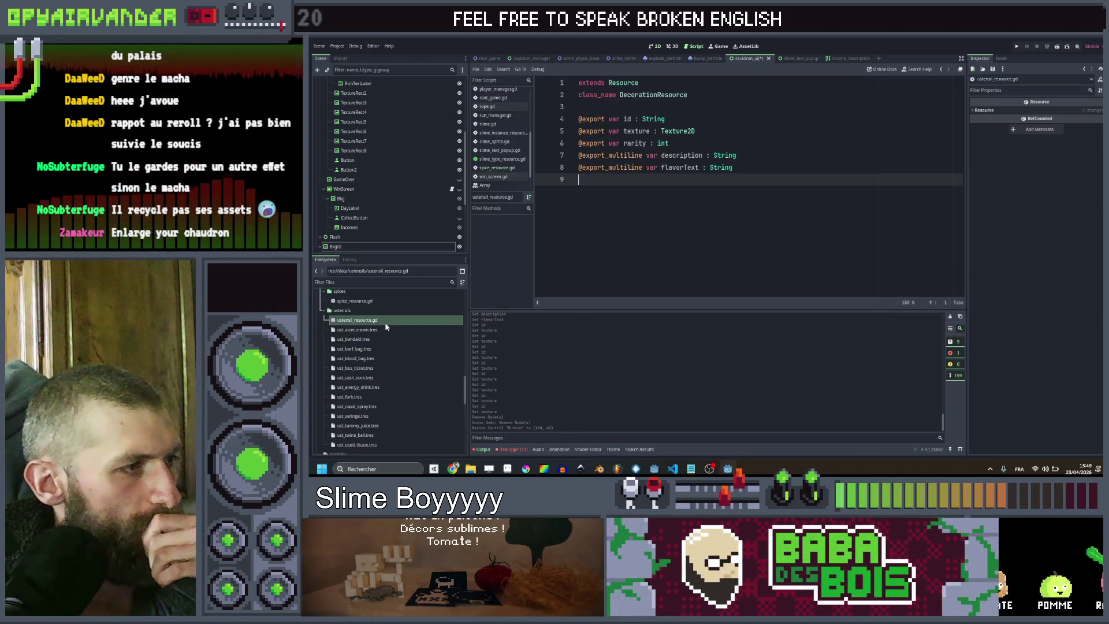
Change the script's class name from DecorationResource to UstensilResource
left_click_drag(620, 95, 658, 94)
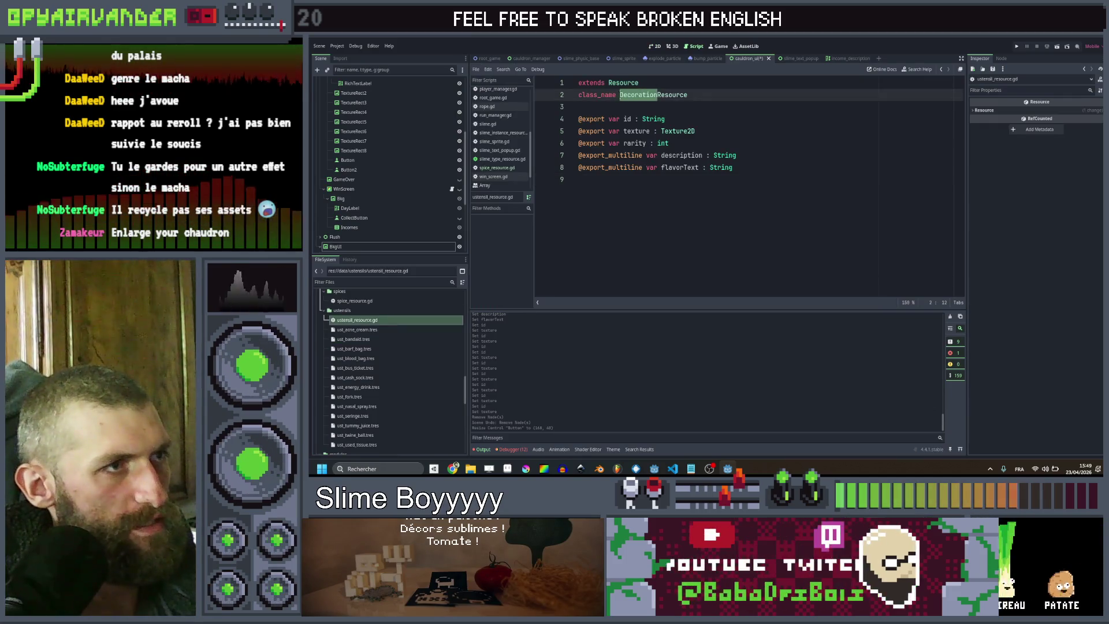
type("Ustensil")
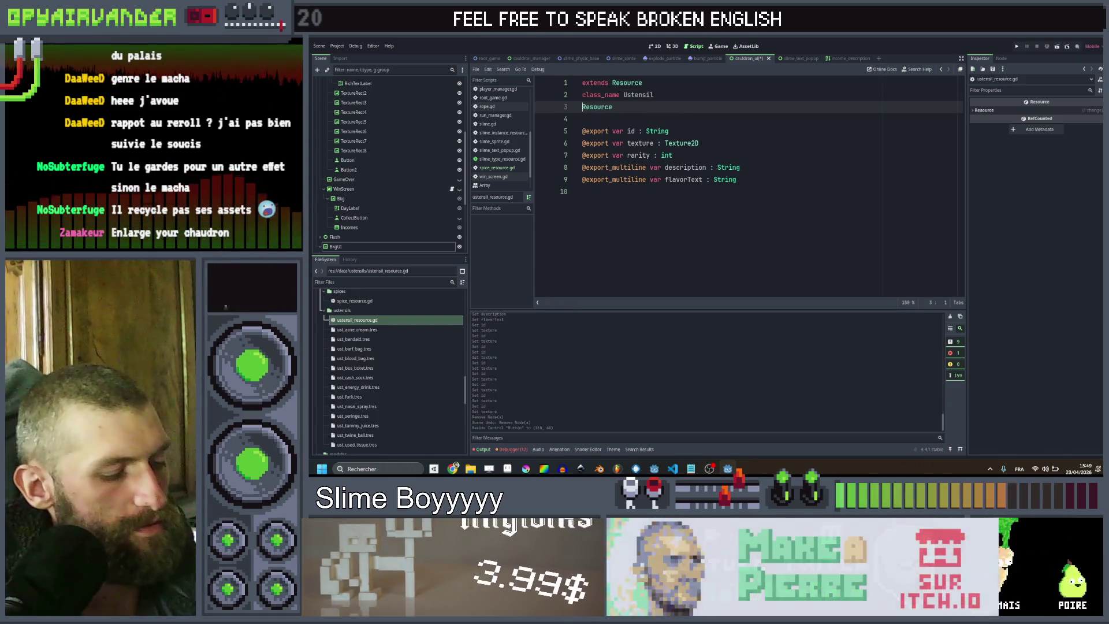
left_click(665, 107)
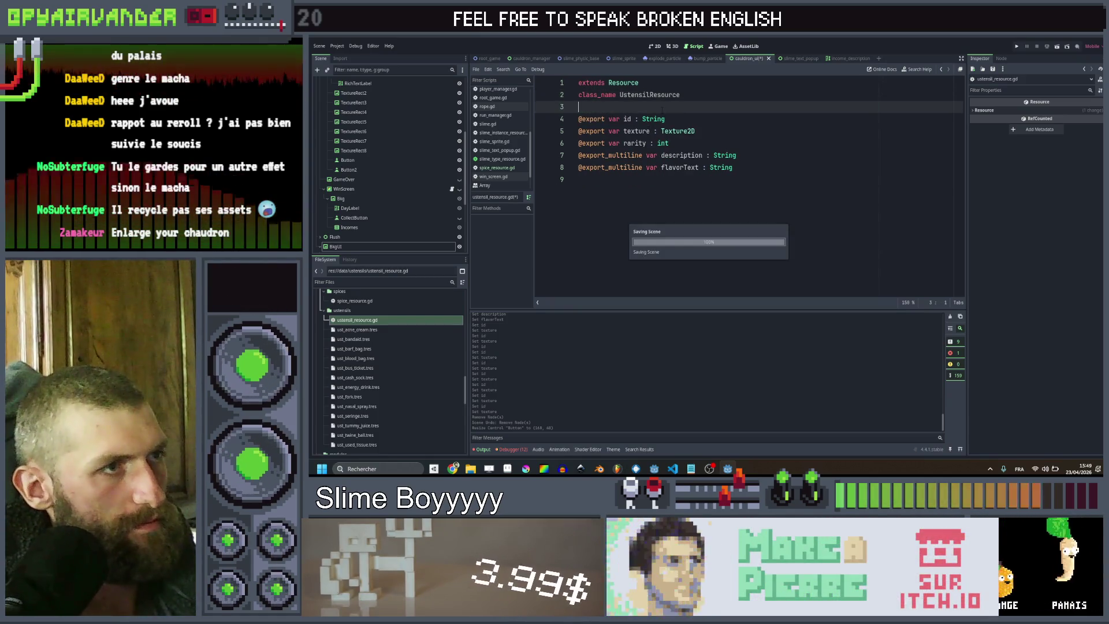
Select the decorations subfolder in the art folder of the FileSystem dock
scroll(346, 323, "up", 5)
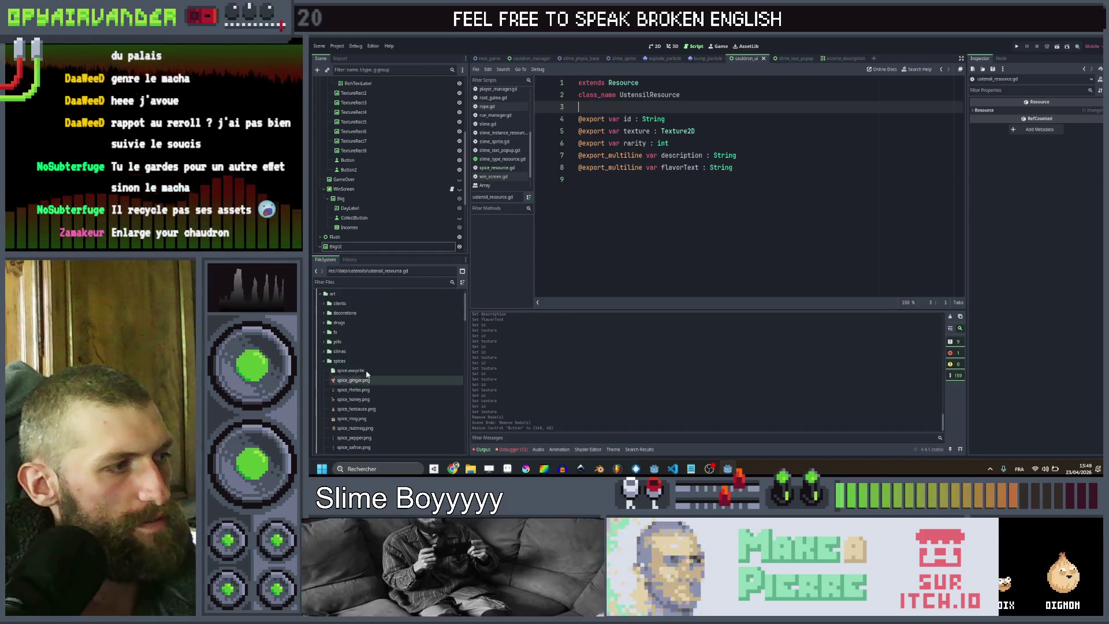
scroll(347, 321, "up", 3)
left_click(348, 314)
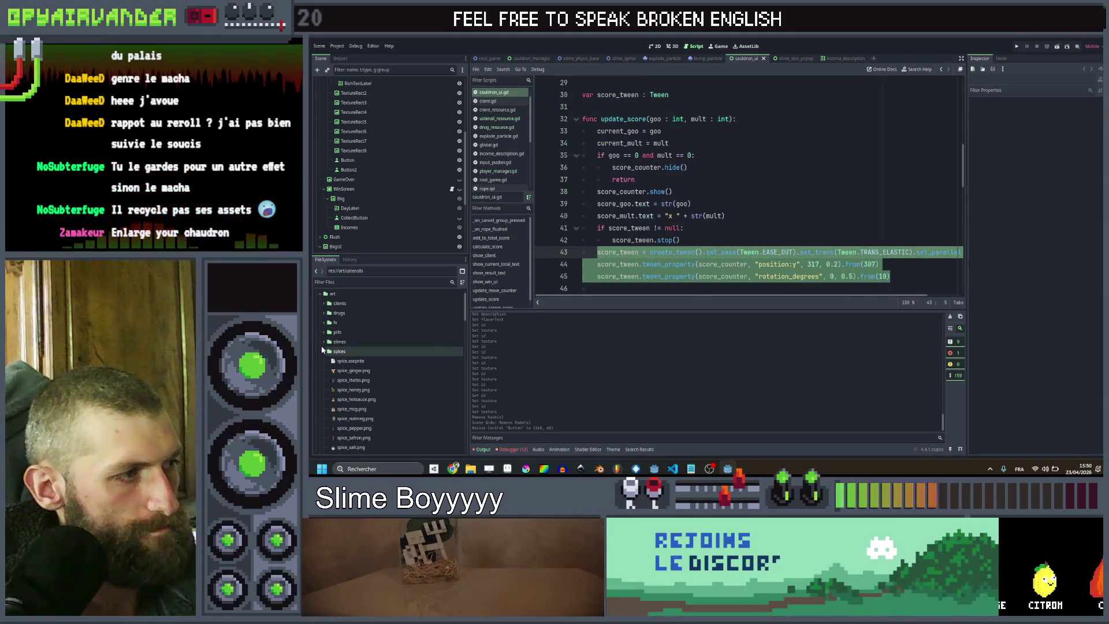
In the ustensils folder, rename decoration.aseprite to ustensil.aseprite
left_click(323, 351)
left_click(324, 351)
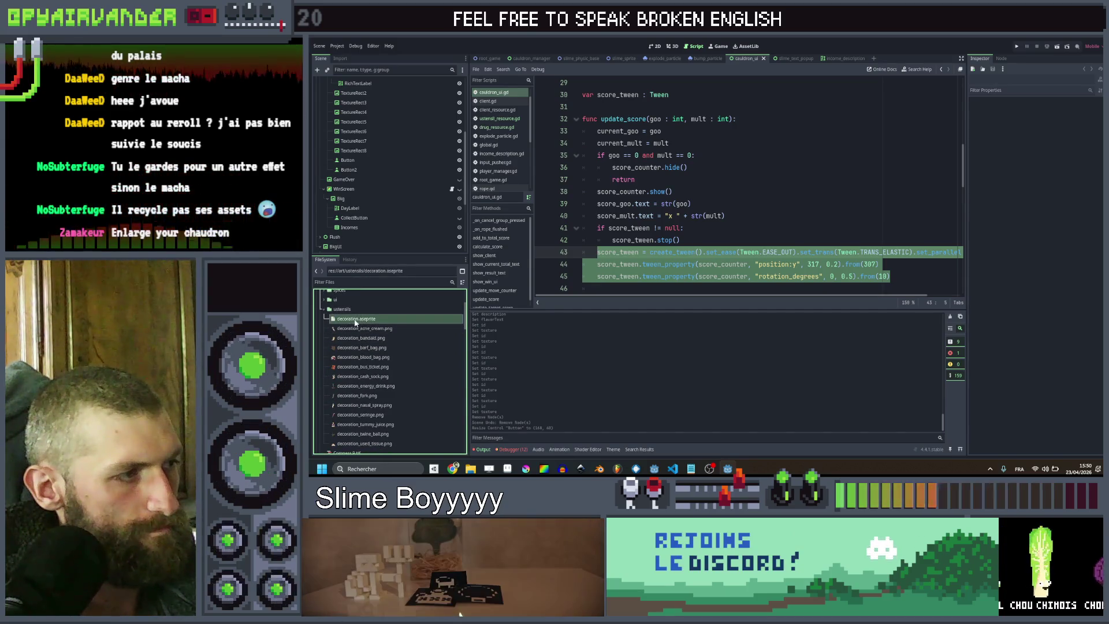
key("F2")
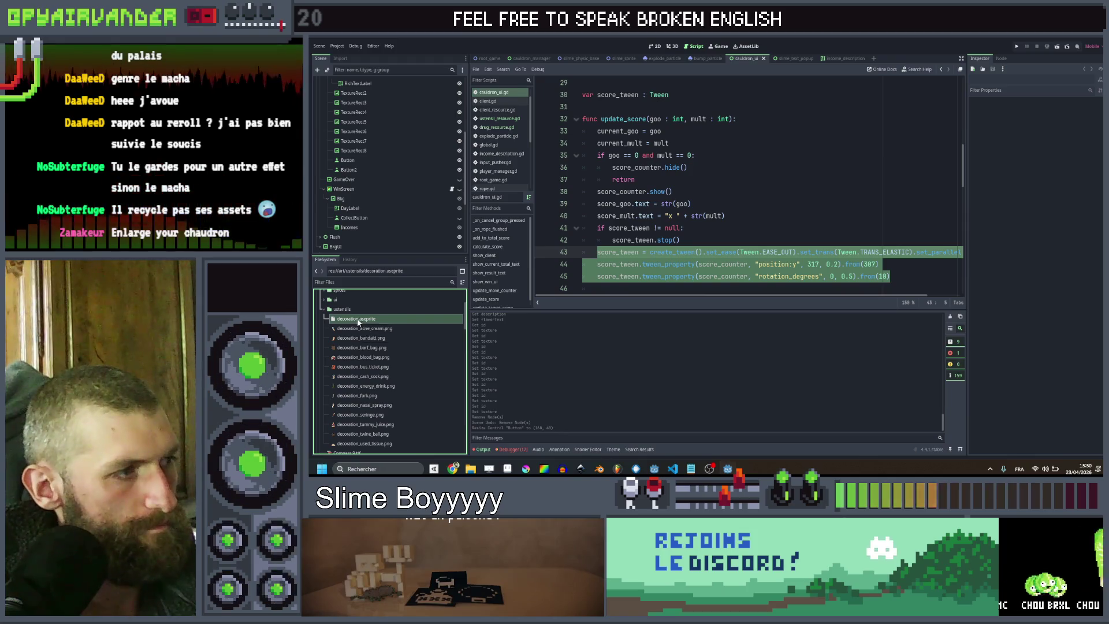
key("BackSpace")
type("ustensils")
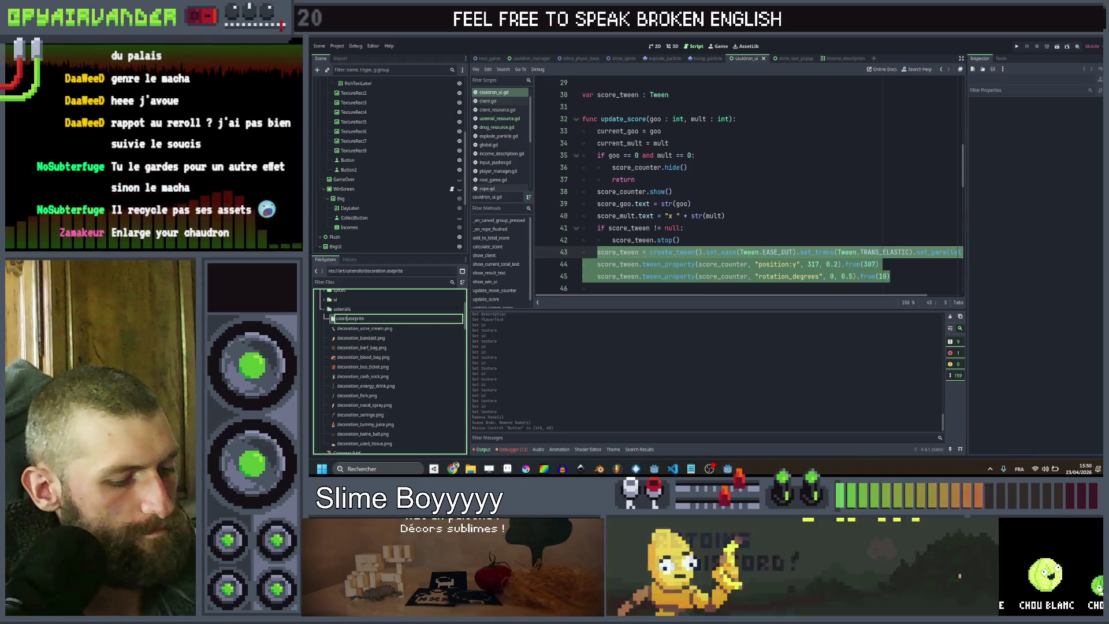
key("Return")
Rename the acne_cream, bandaid and barf_bag images from decoration_ to ustensil_
left_click(358, 321)
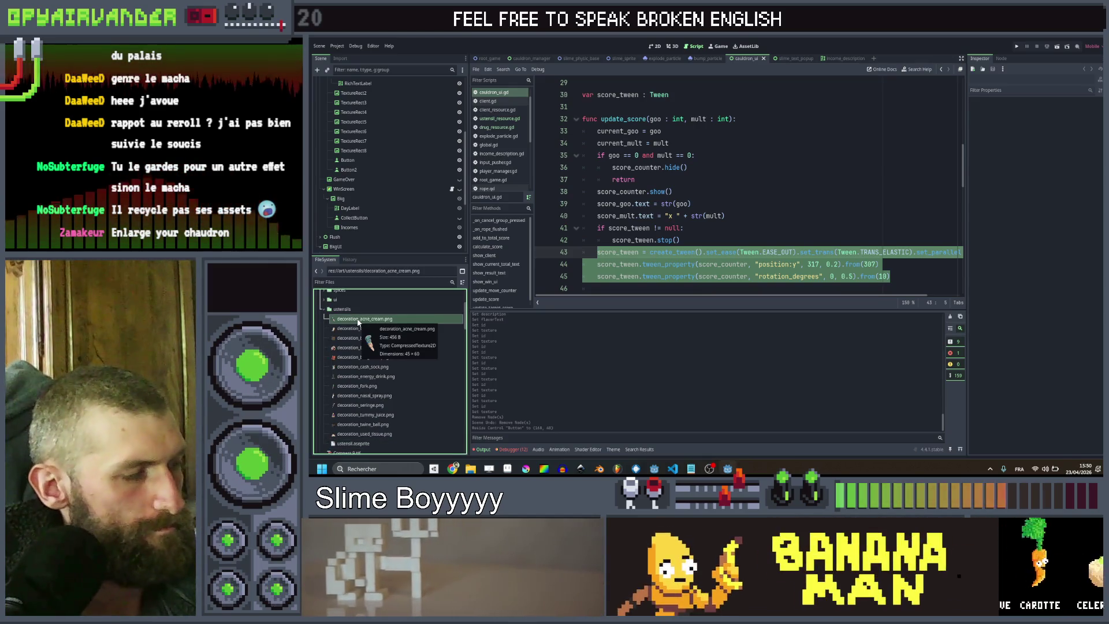
key("F2")
key("shift+Home")
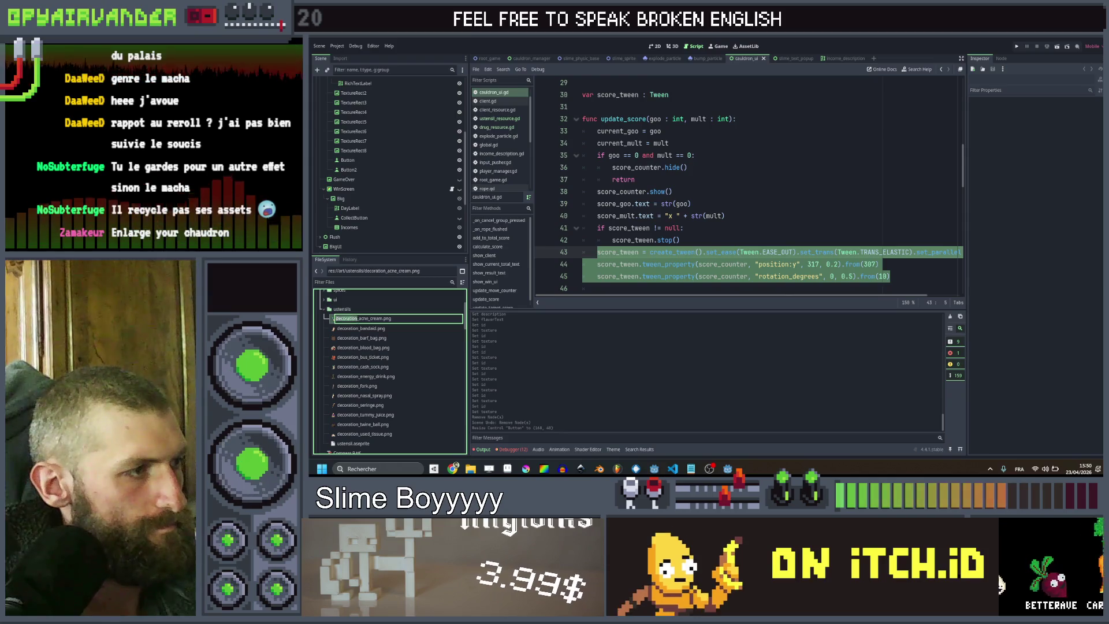
type("ustensil")
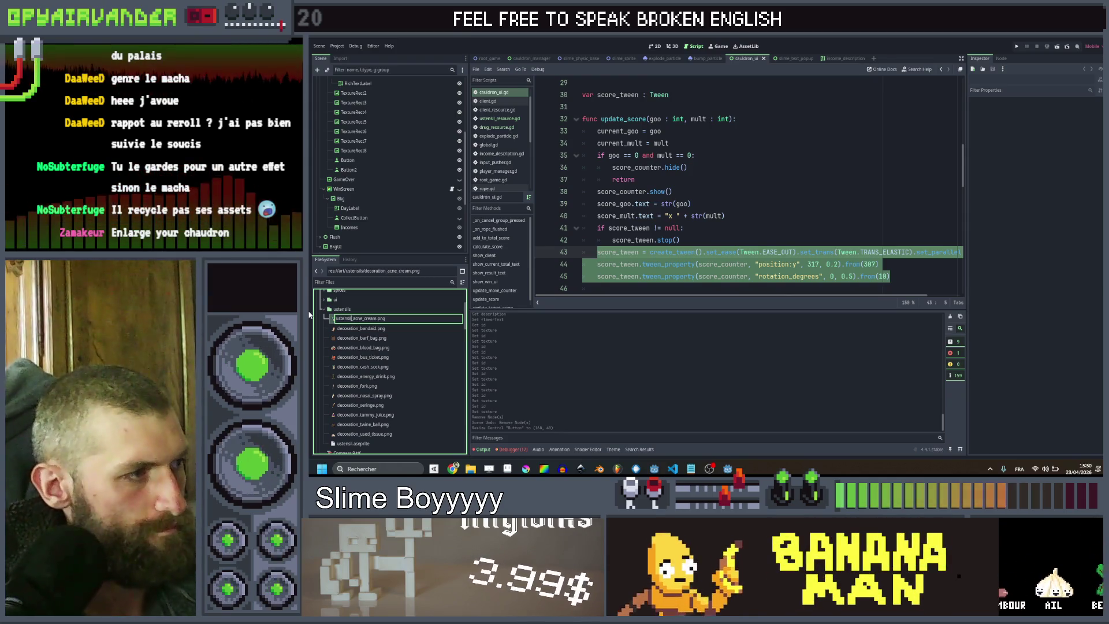
key("Return")
left_click(357, 319)
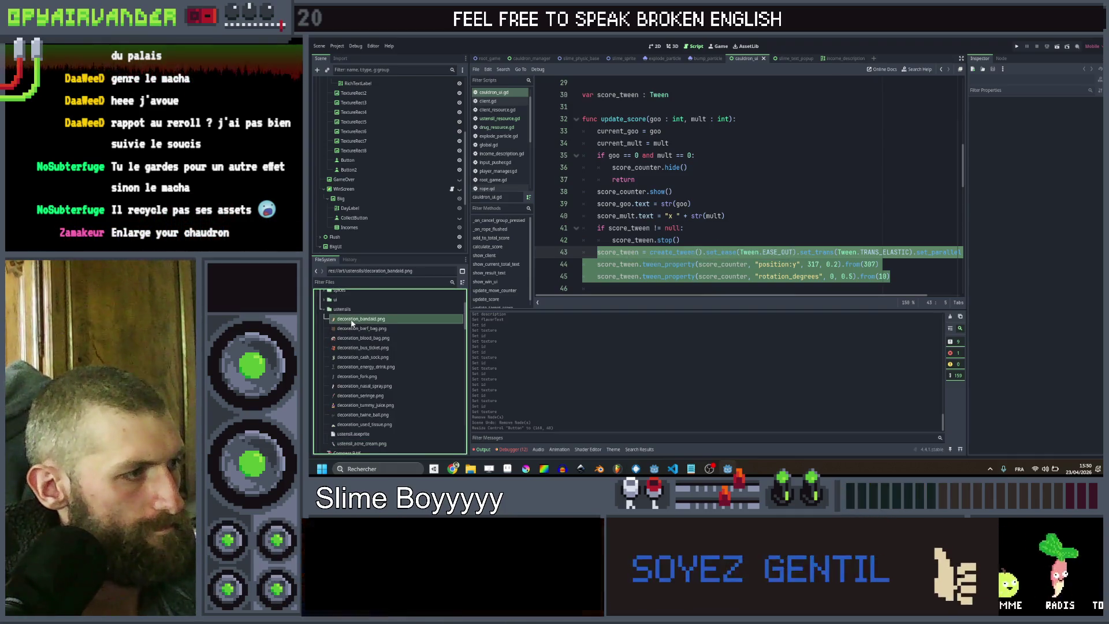
key("F2")
type("ustensil")
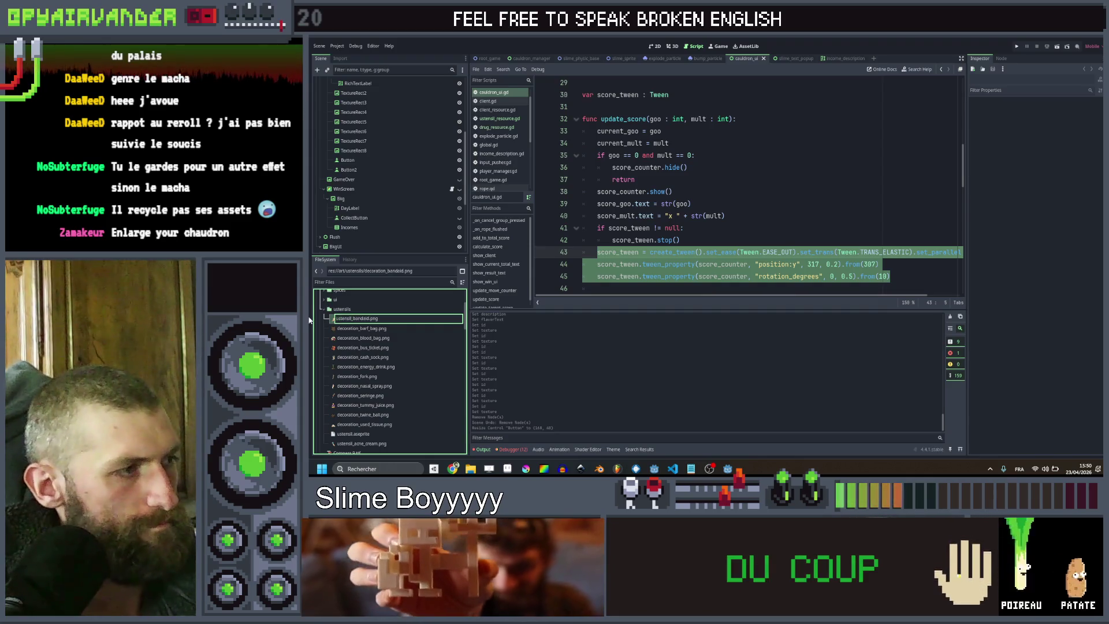
key("Return")
left_click(360, 321)
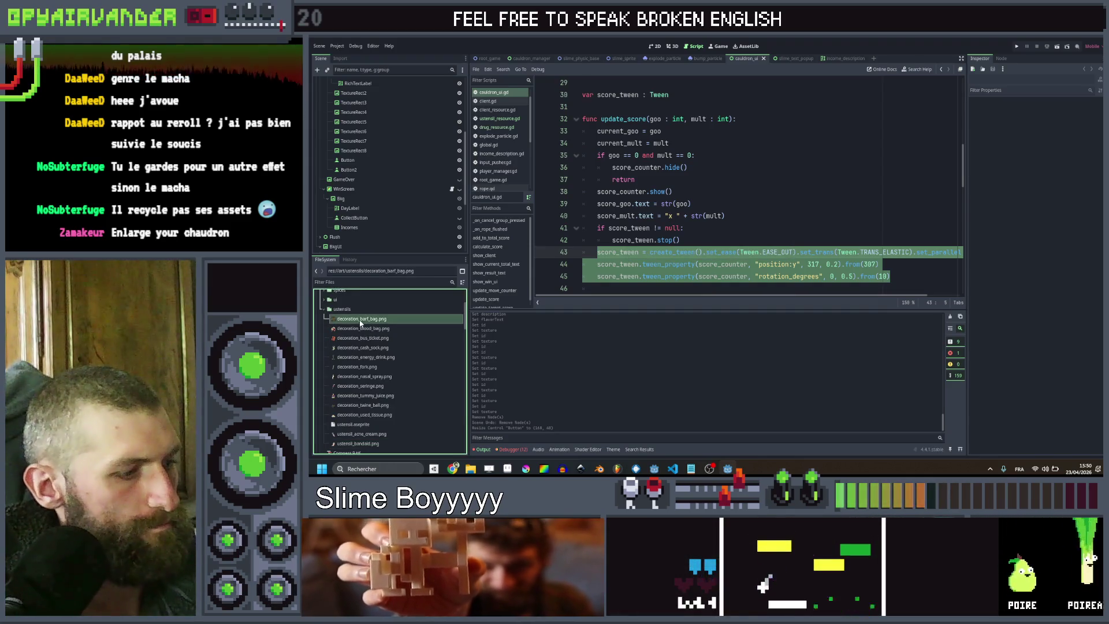
key("F2")
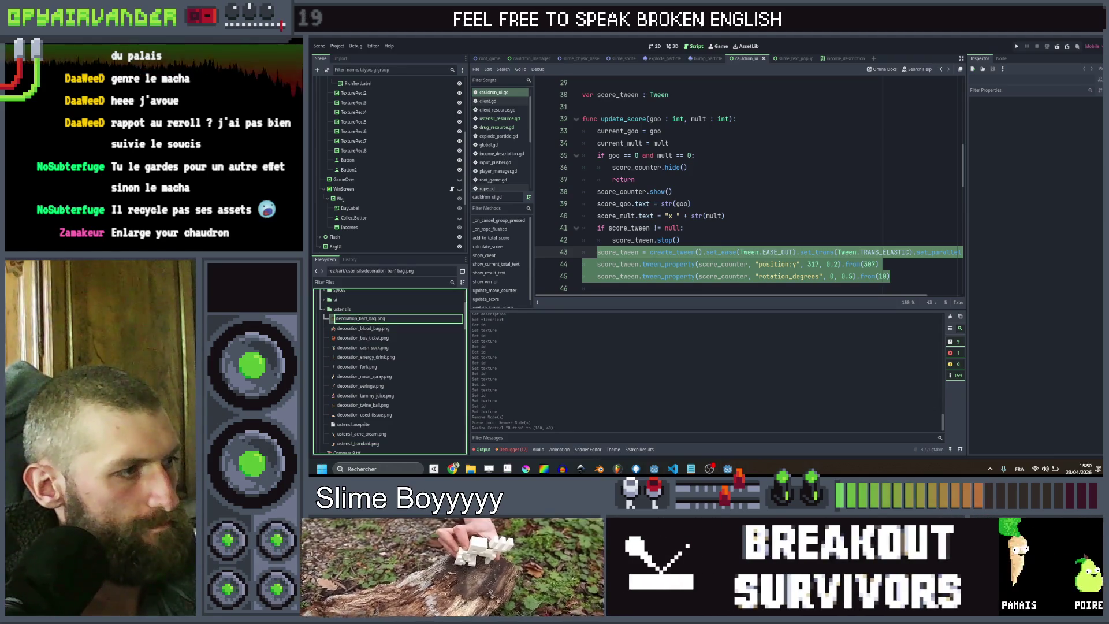
type("ustensil")
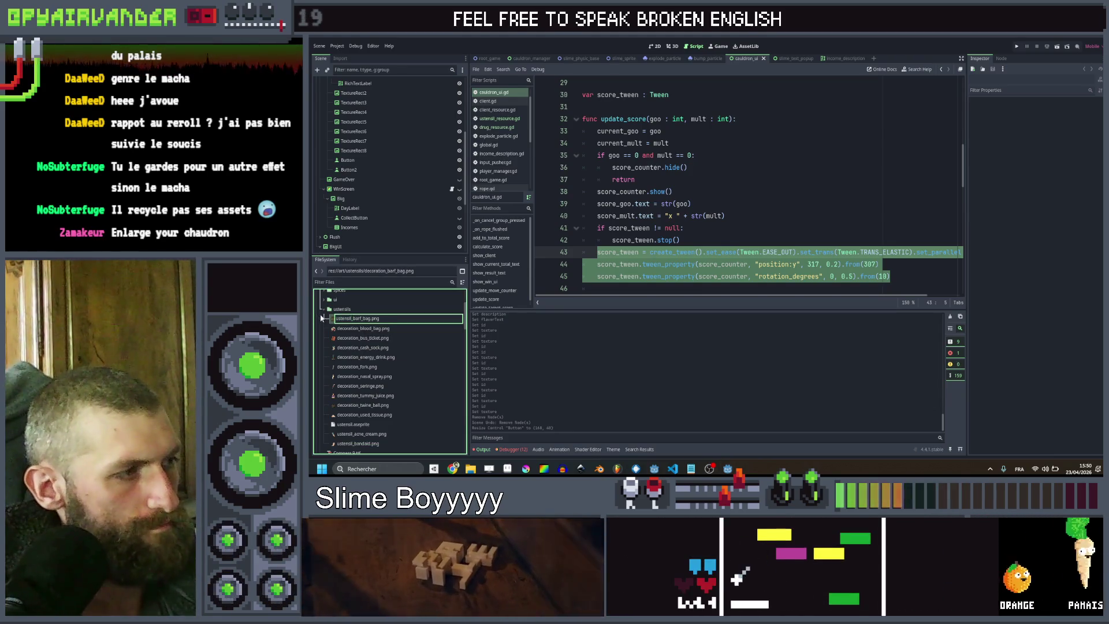
key("Return")
Rename the blood_bag, bus_ticket and cash_sock images to the ustensil_ prefix
left_click(347, 319)
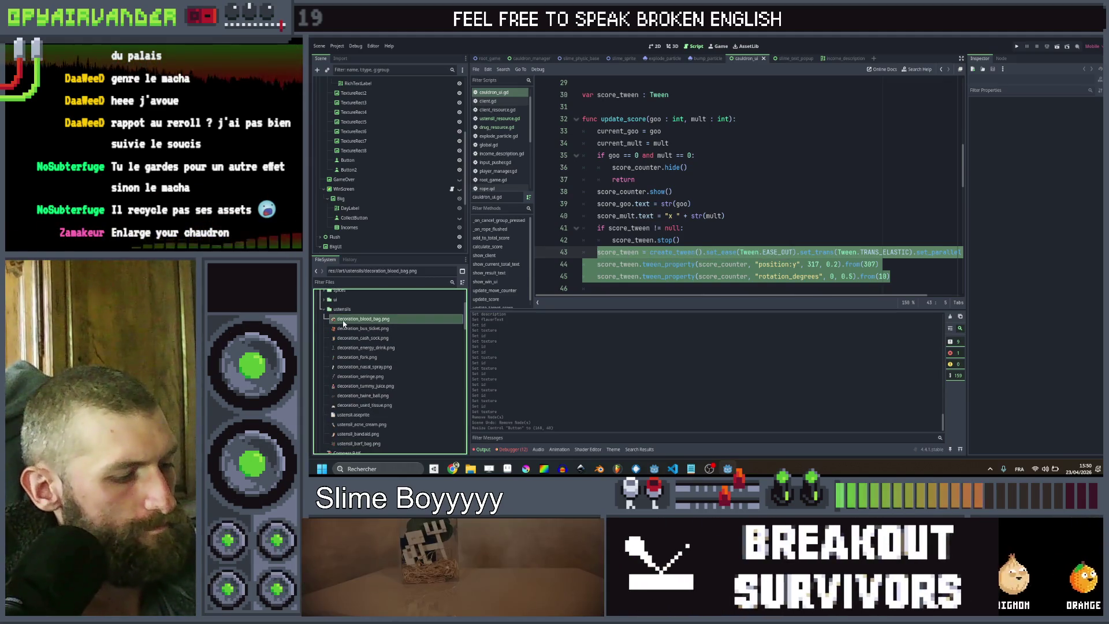
key("F2")
left_click(360, 318)
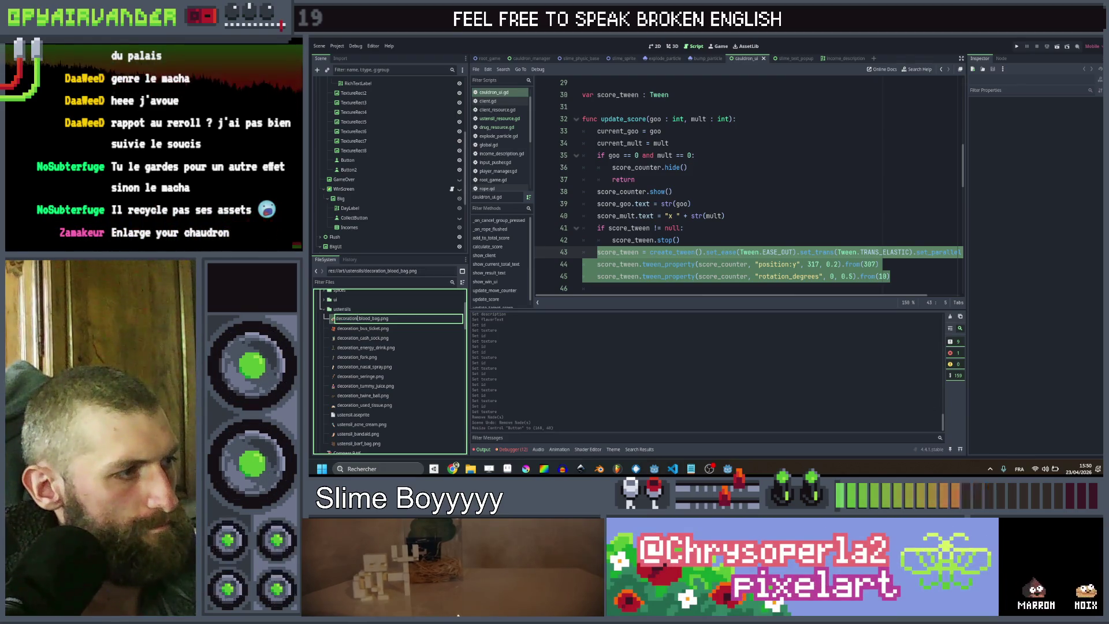
key("BackSpace")
key("BackSpace")
key("BackSpace")
type("ustensil")
key("Return")
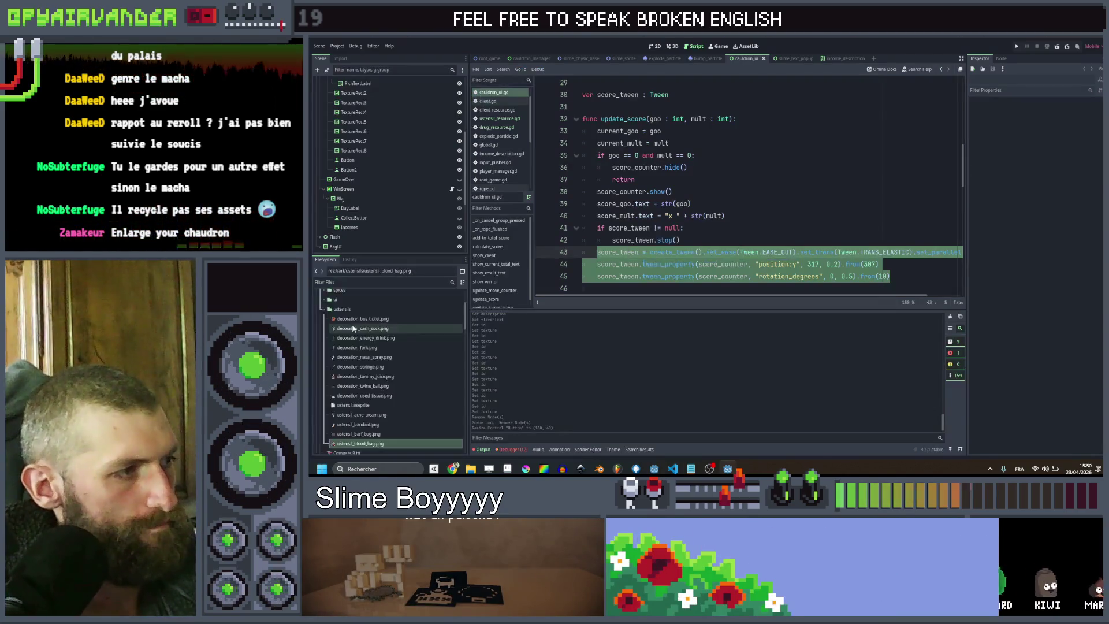
left_click(358, 319)
key("F2")
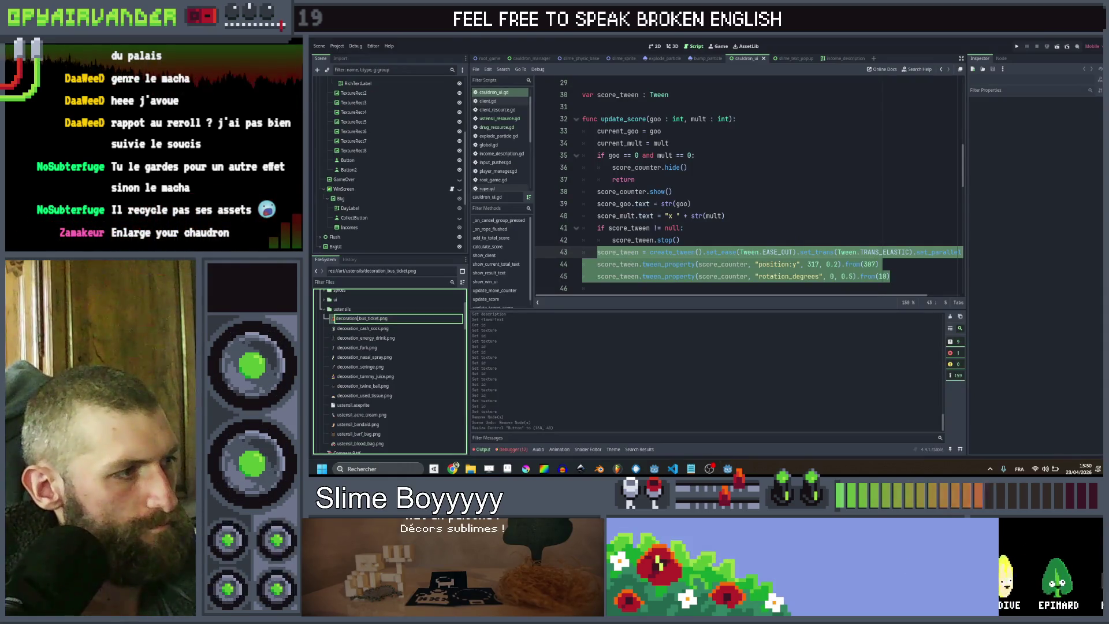
type("ustensil")
key("Return")
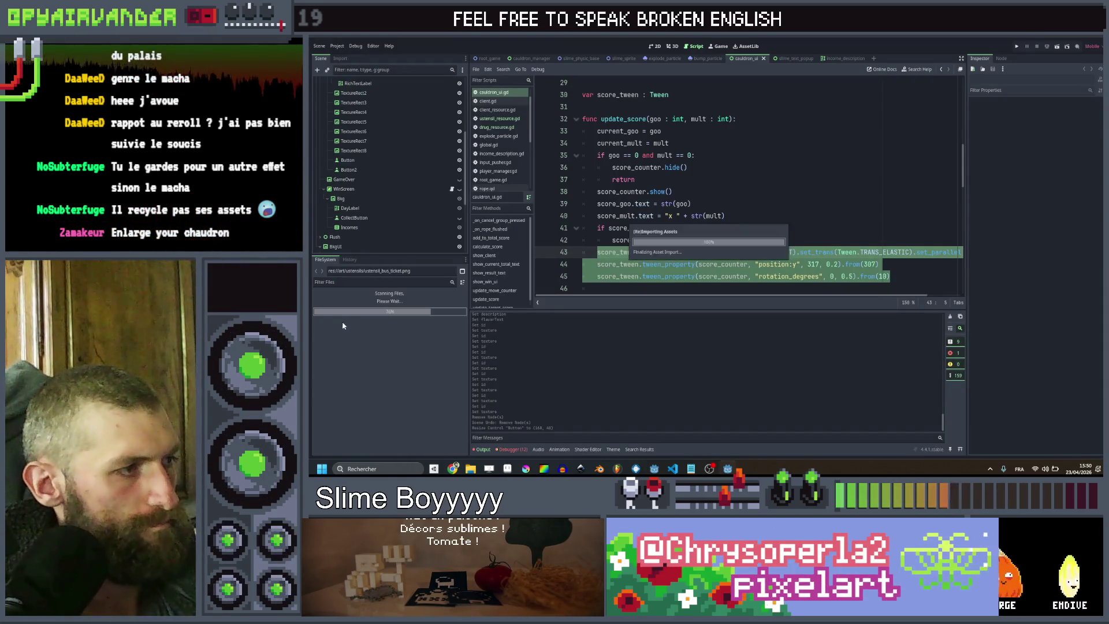
left_click(350, 319)
key("F2")
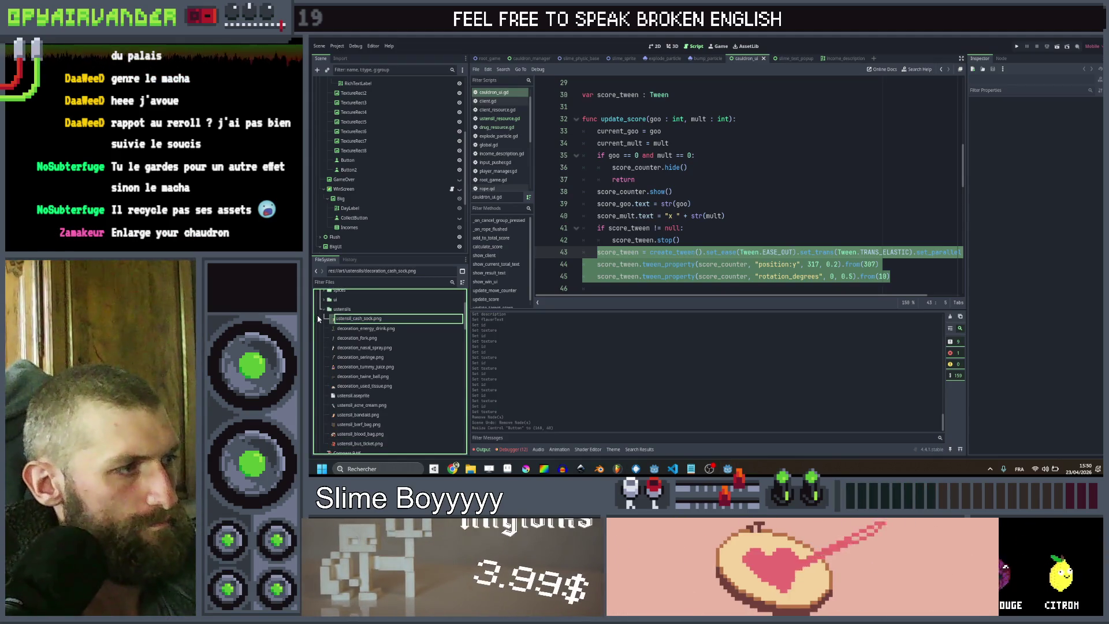
key("Return")
Rename the energy_drink, fork, nasal_spray and seringe images to the ustensil_ prefix
left_click(347, 320)
key("F2")
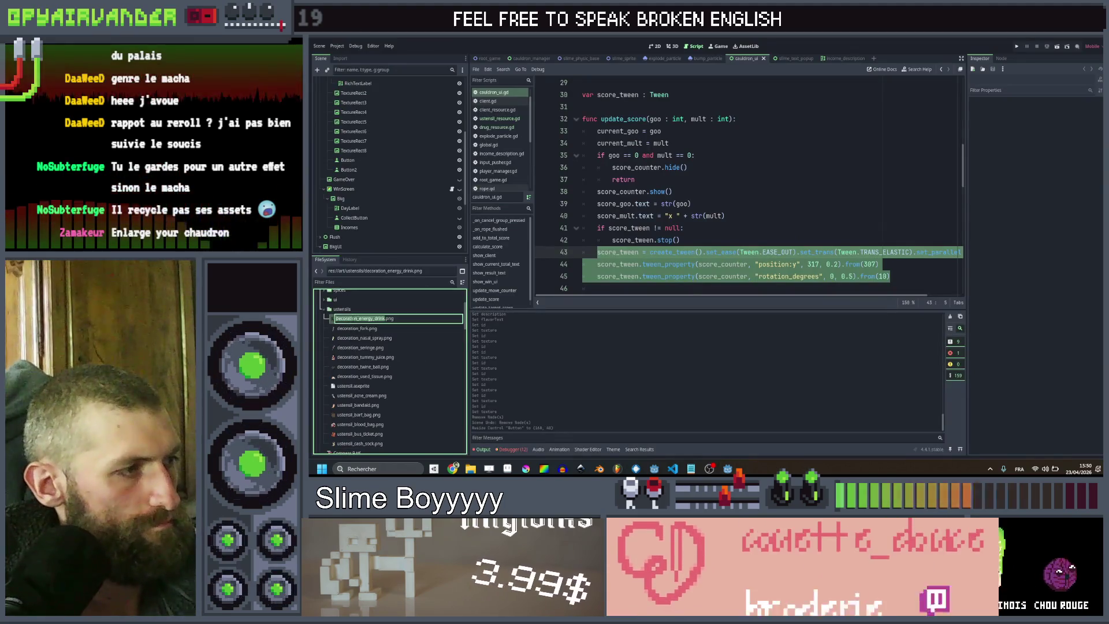
key("Home")
key("Delete")
key("Delete")
key("Delete")
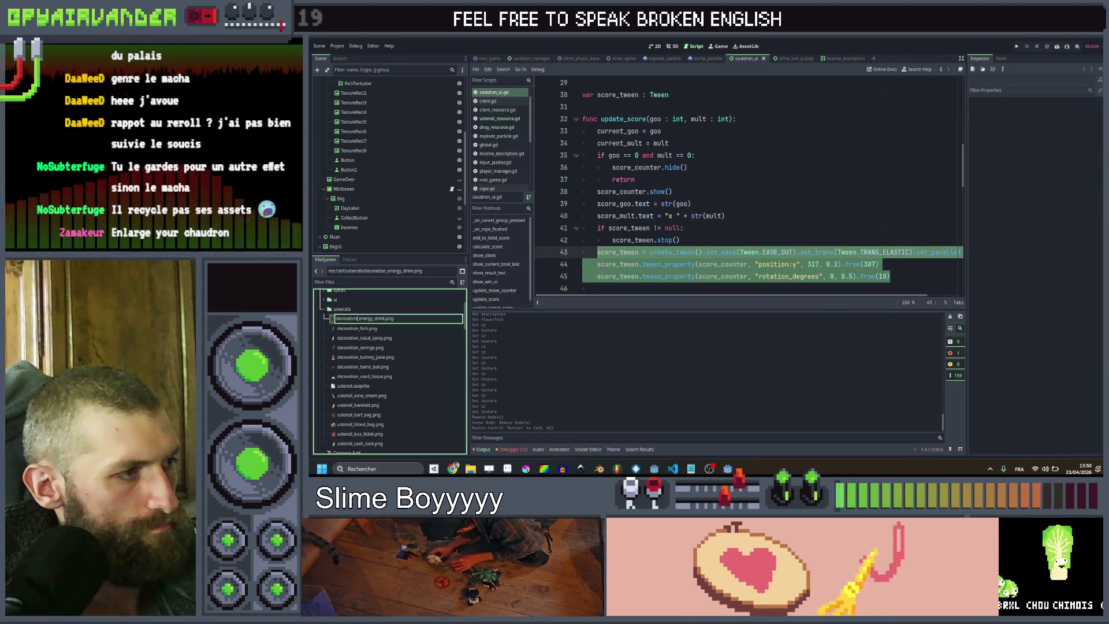
type("ustensil")
key("Return")
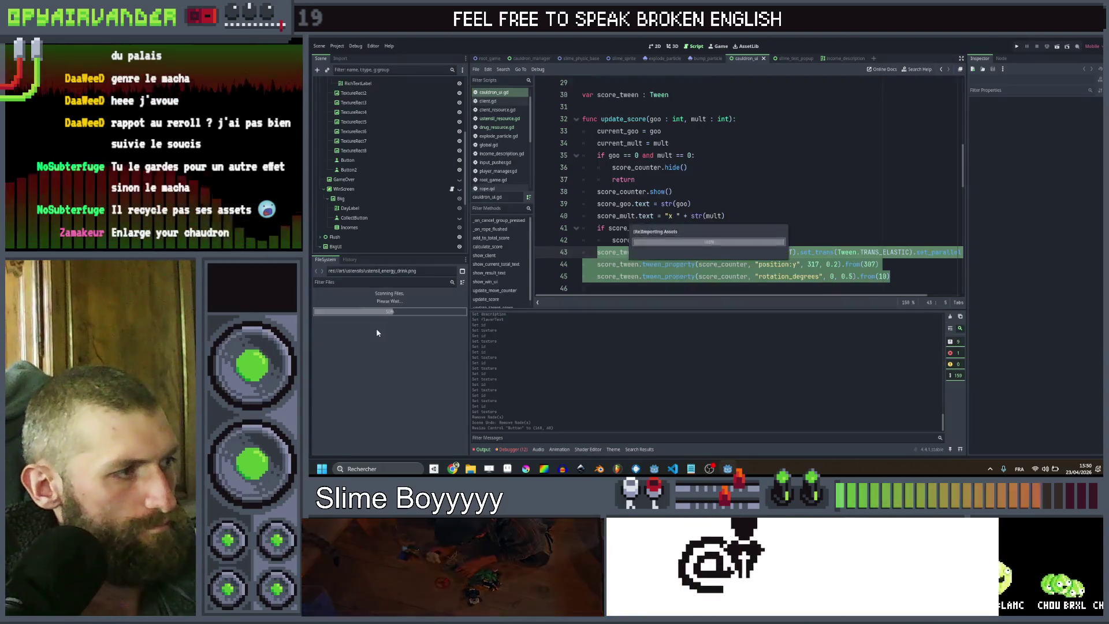
left_click(393, 322)
key("F2")
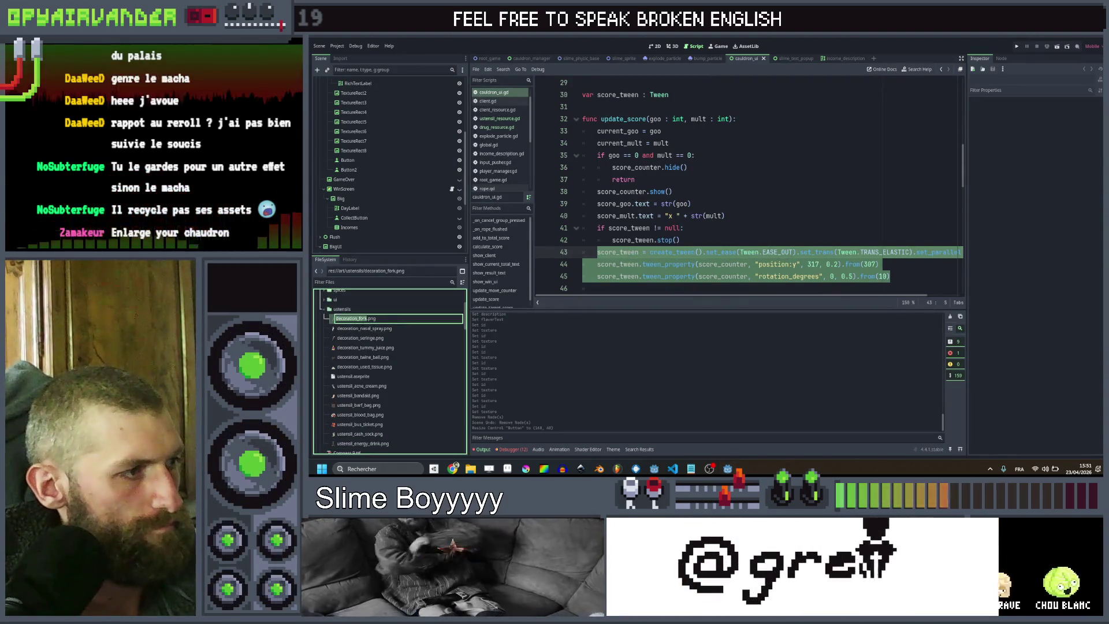
type("ustensil")
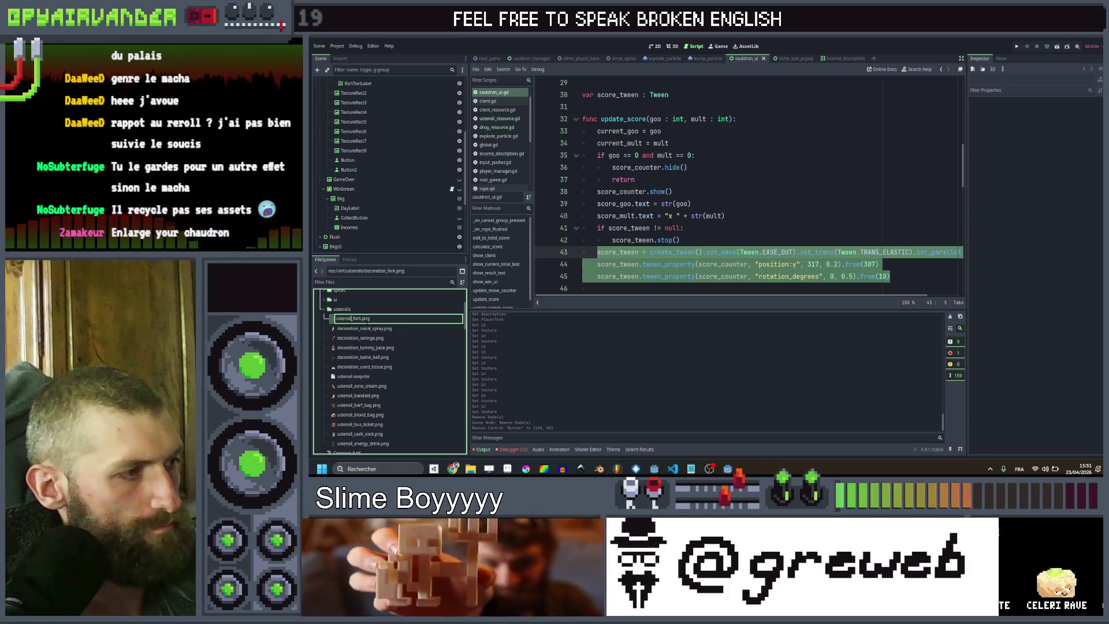
left_click(363, 327)
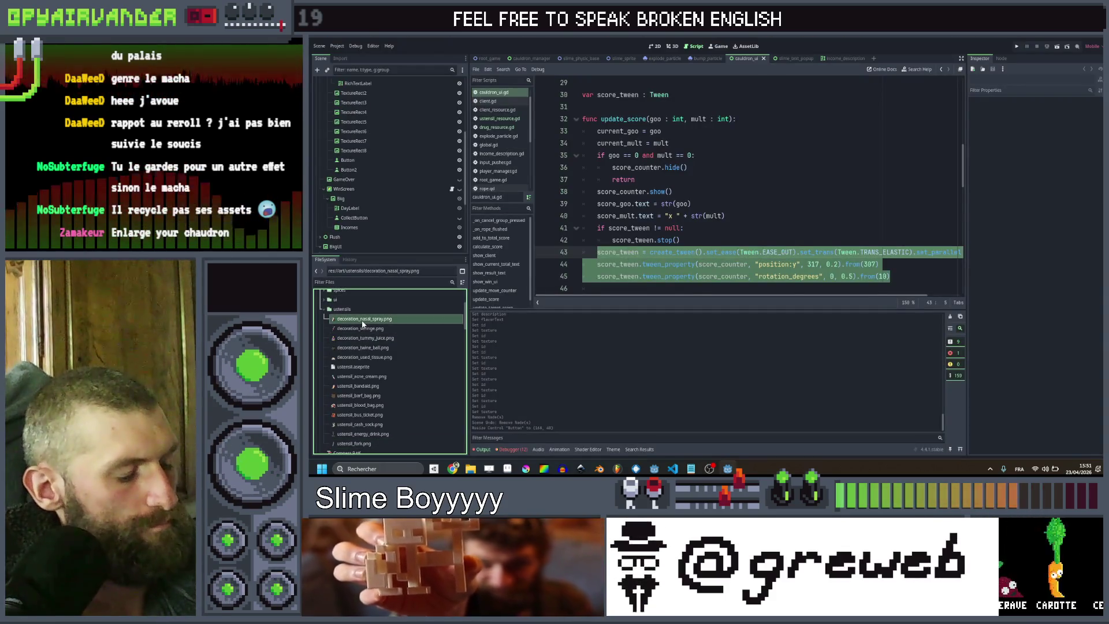
key("F2")
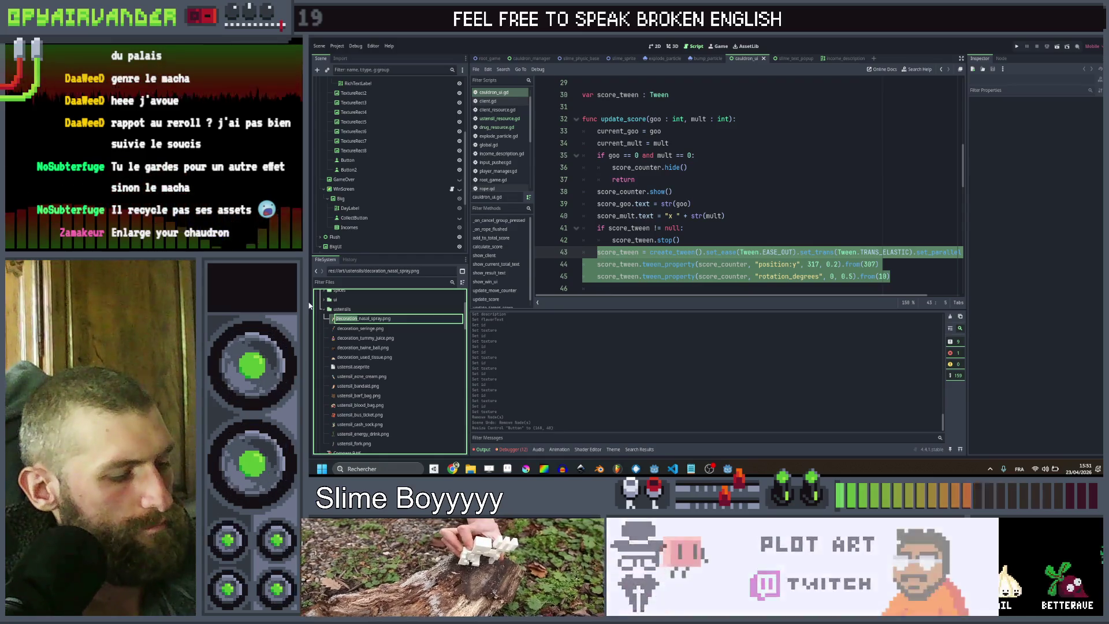
type("ustensil")
left_click(351, 319)
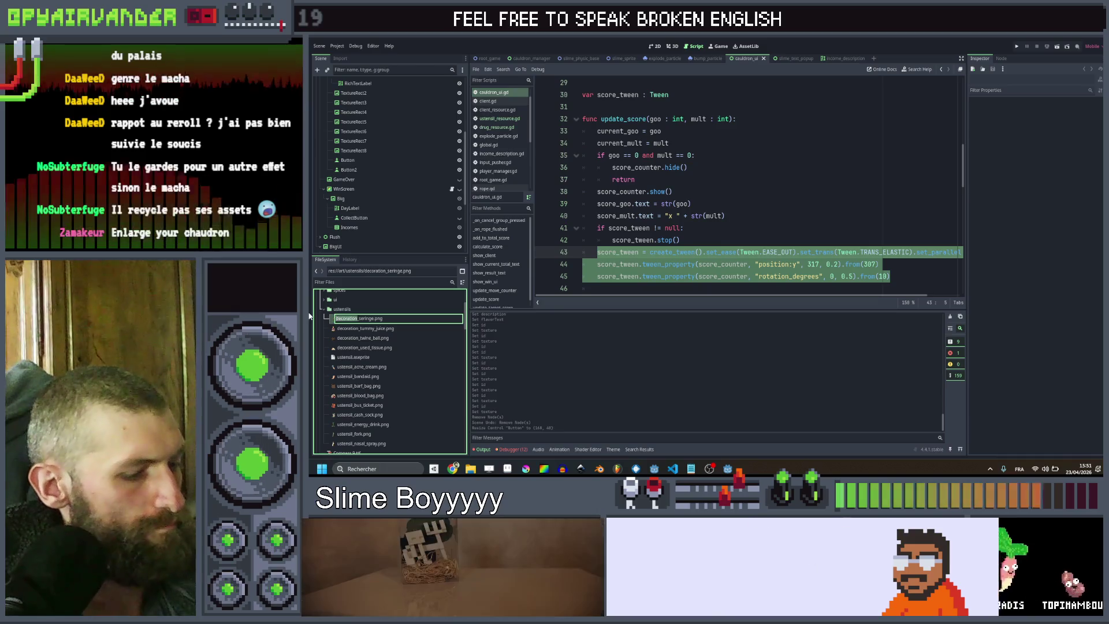
key("Return")
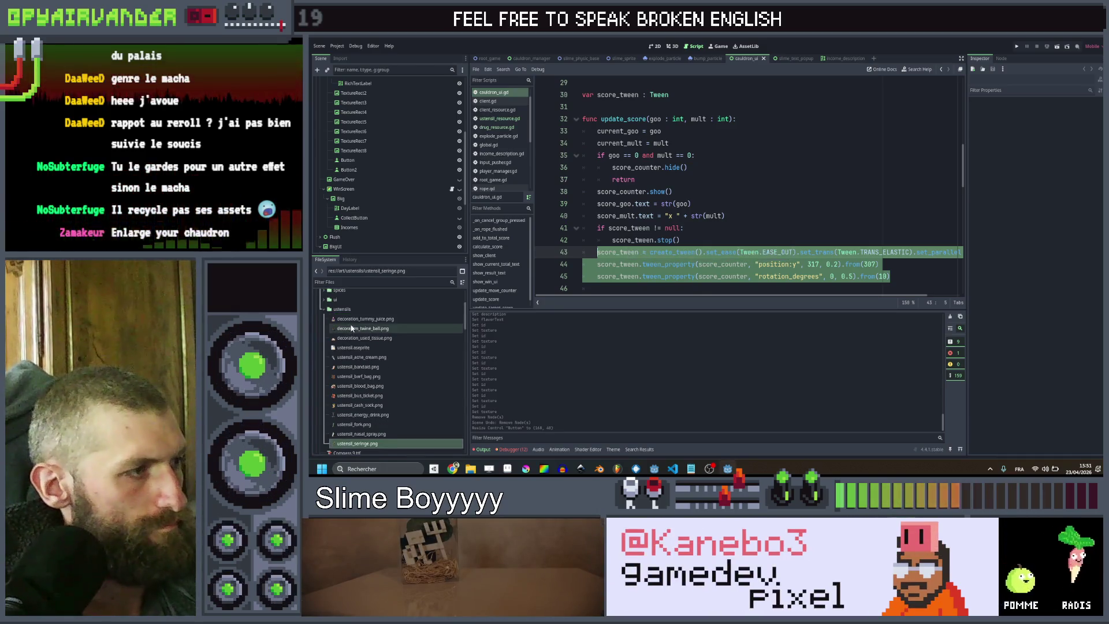
Rename tummy_juice, twine_ball and used_tissue to ustensil_ names, then show the desktop
left_click(354, 320)
key("F2")
type("ustensil_tummy_juice")
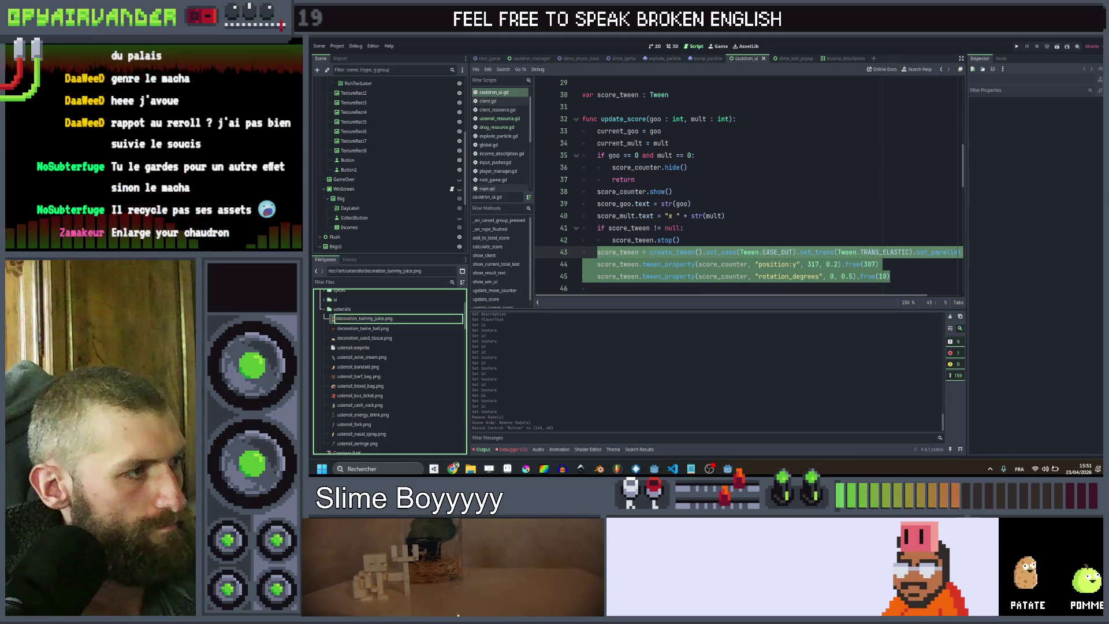
key("Return")
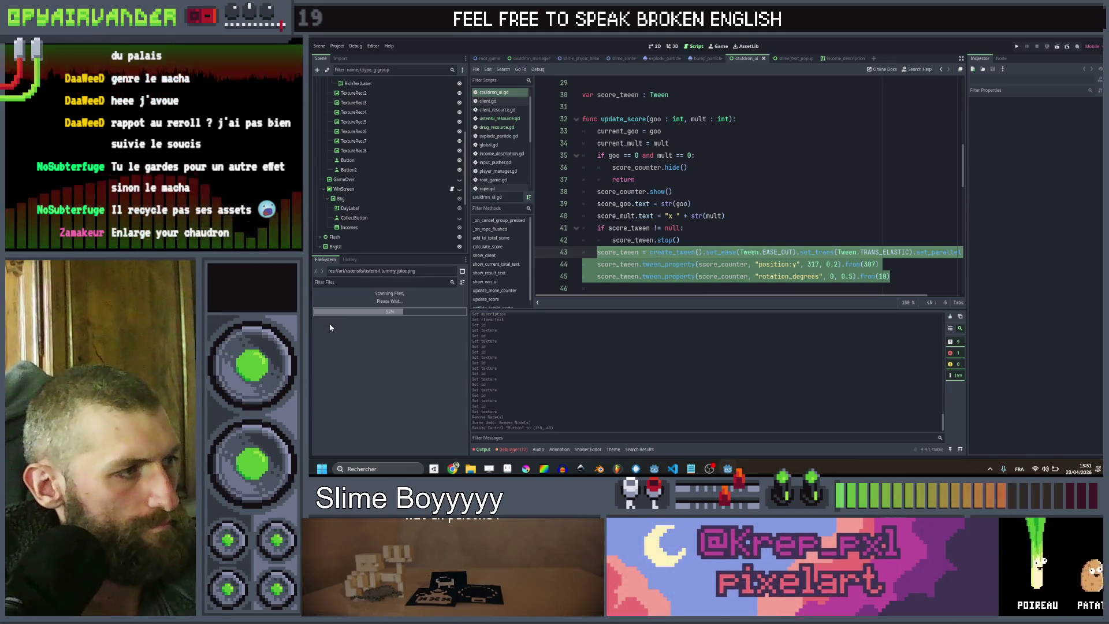
left_click(354, 321)
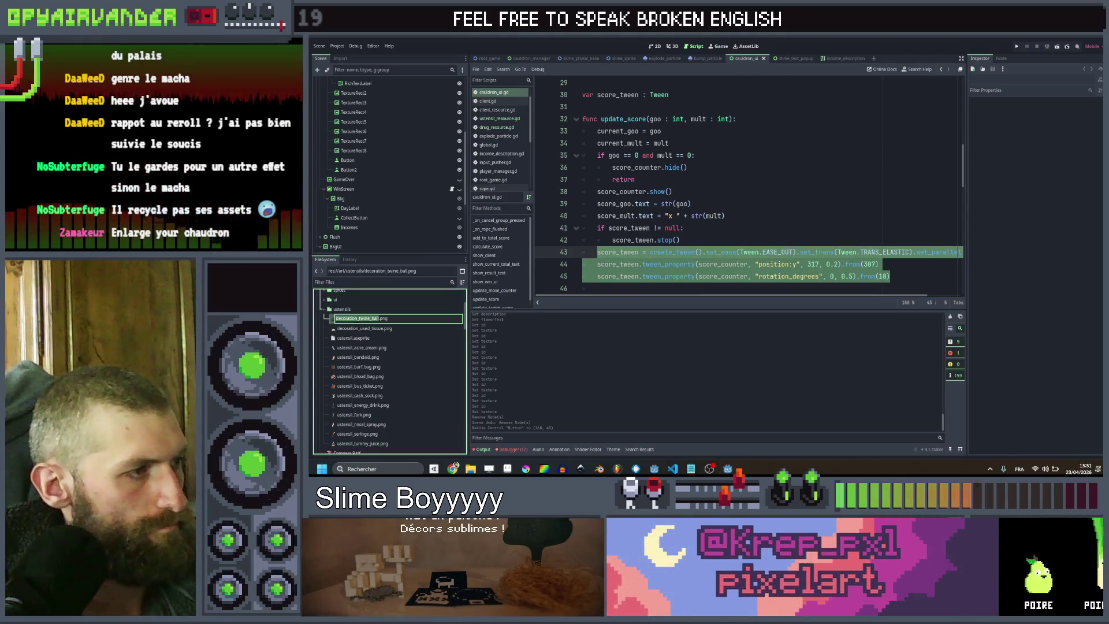
key("F2")
type("ustensil")
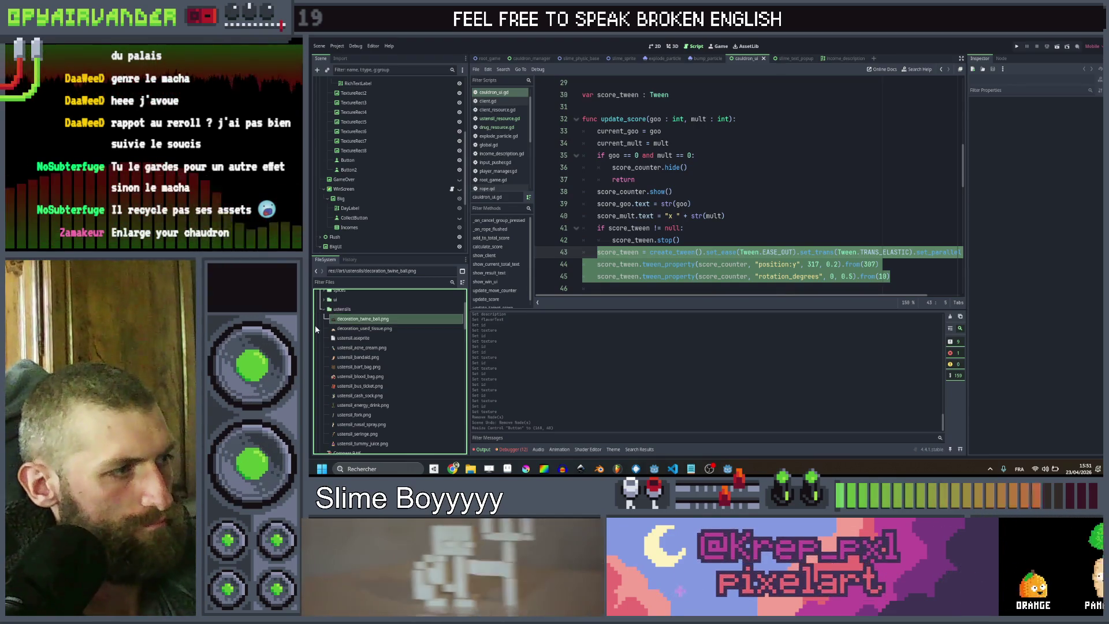
key("Return")
left_click(350, 321)
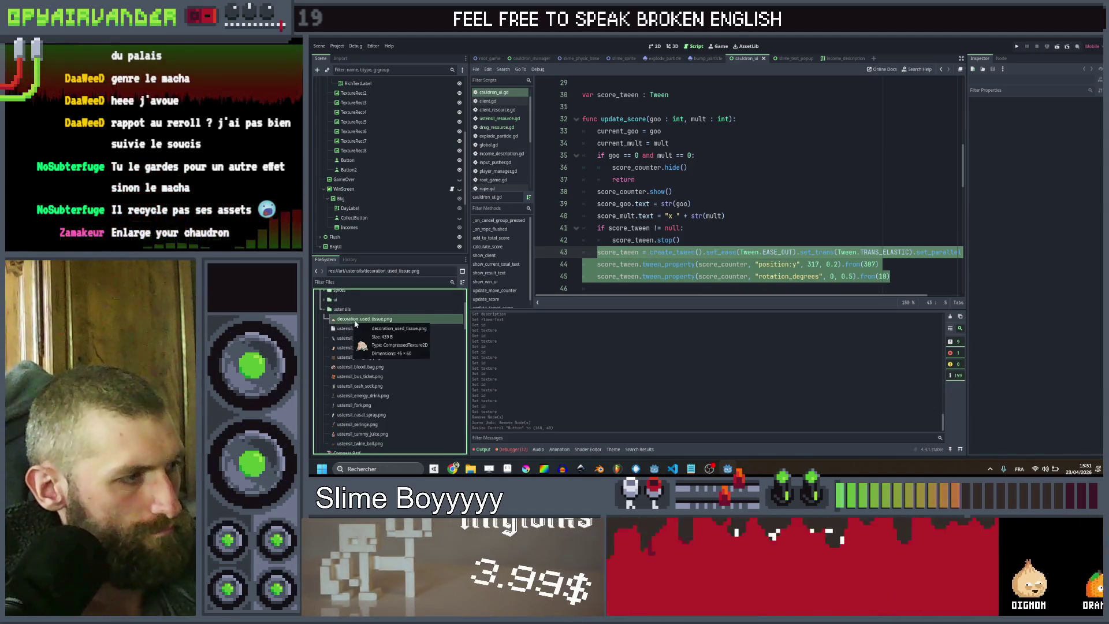
key("F2")
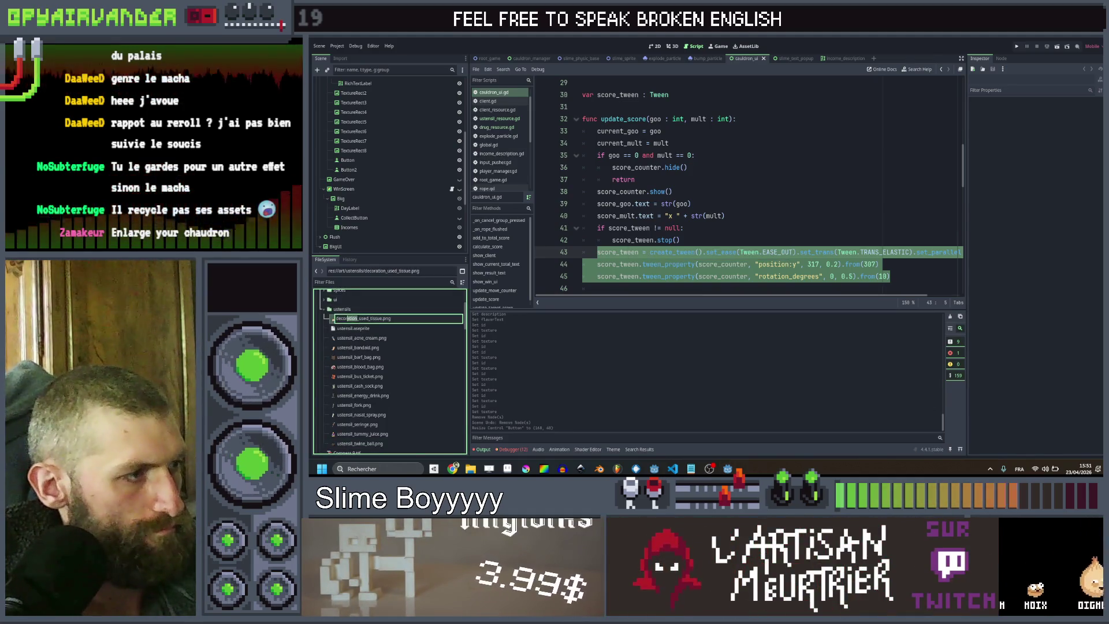
left_click_drag(347, 319, 316, 318)
type("ustensil")
key("Return")
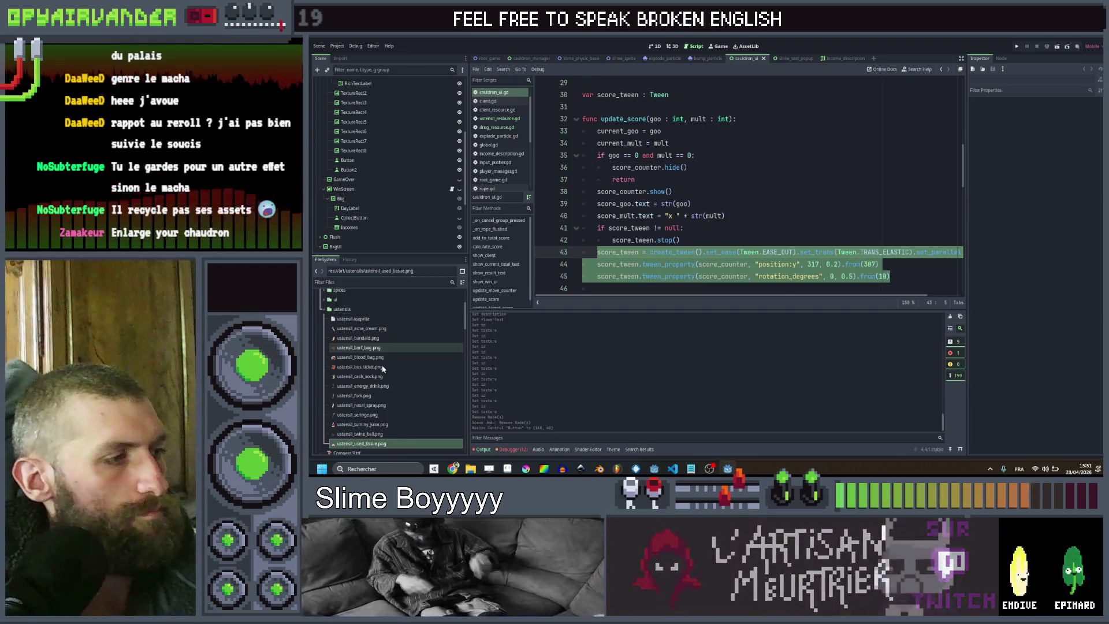
key("super+d")
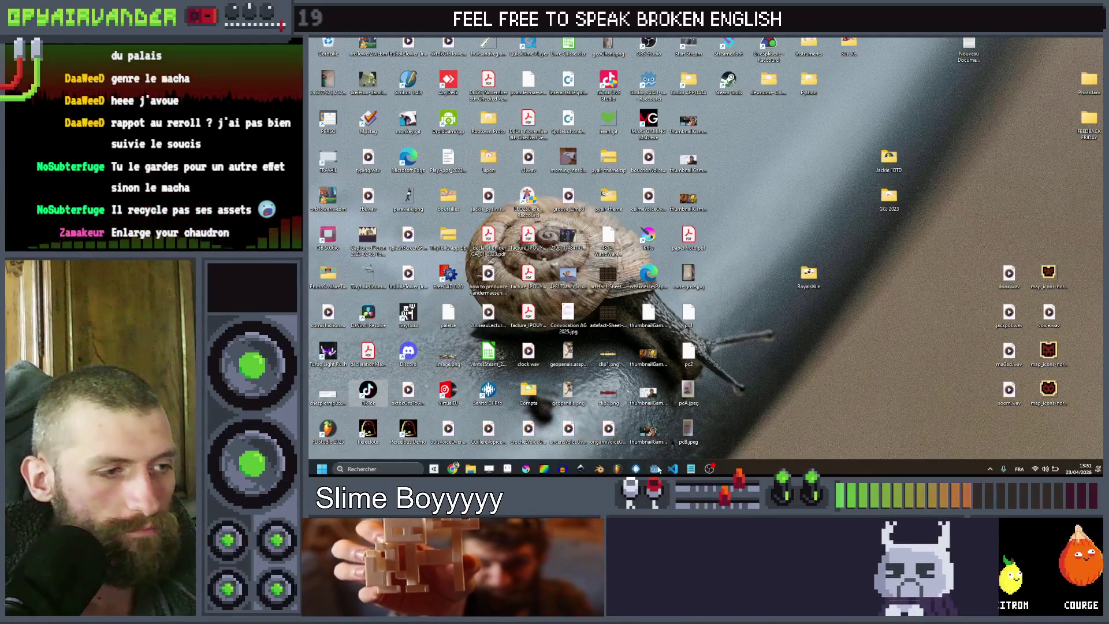
In VS Code, write the commit message 'a bunch of art + start day and win screen'
left_click(648, 81)
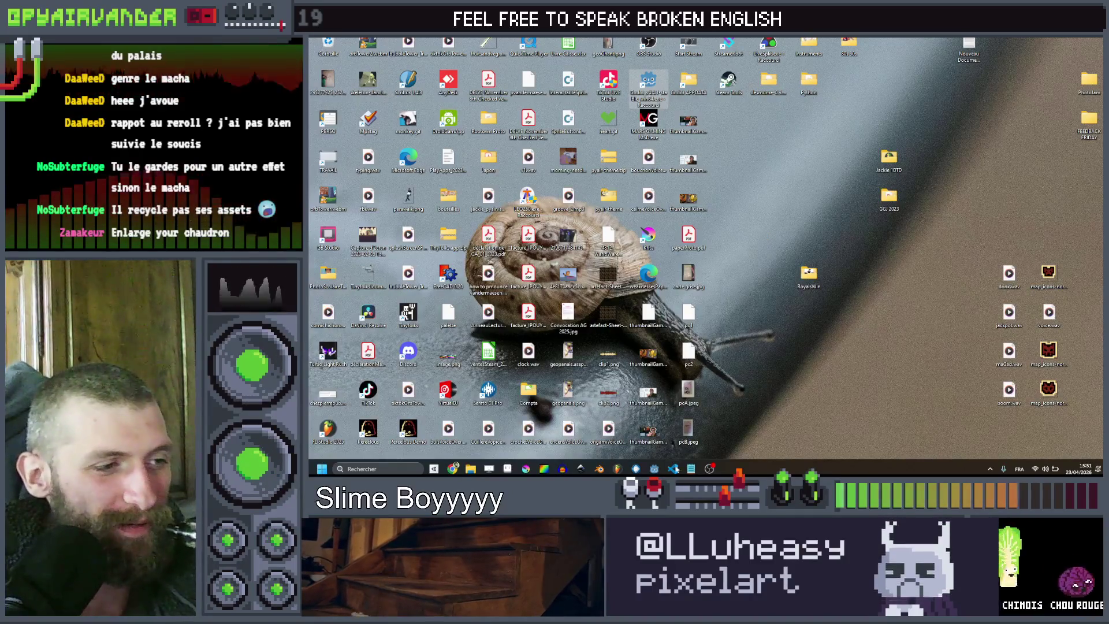
left_click(673, 469)
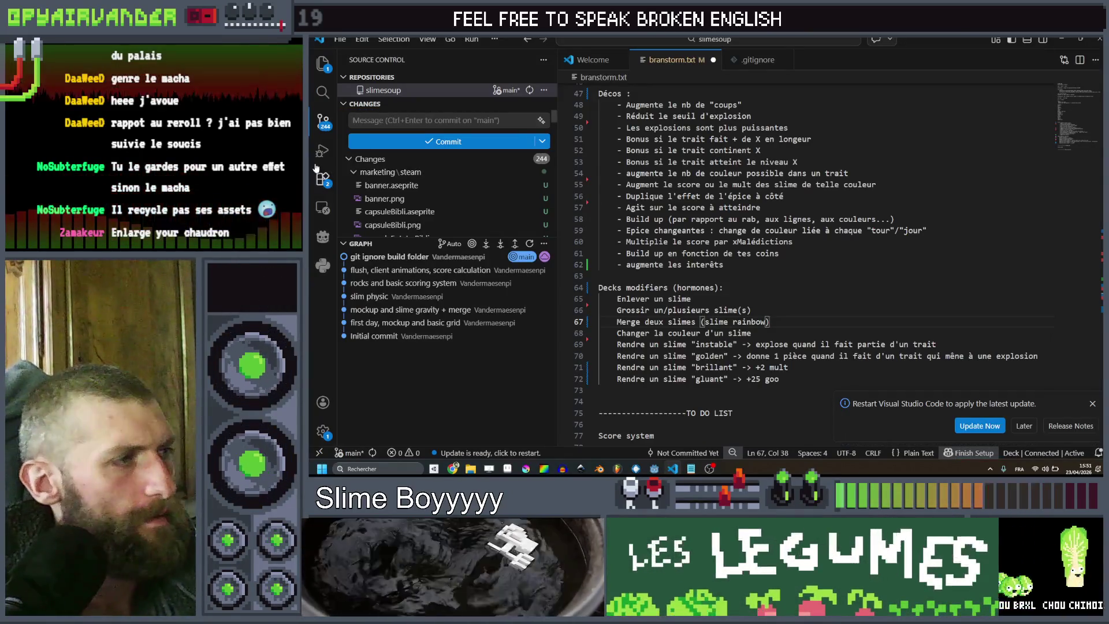
left_click(381, 120)
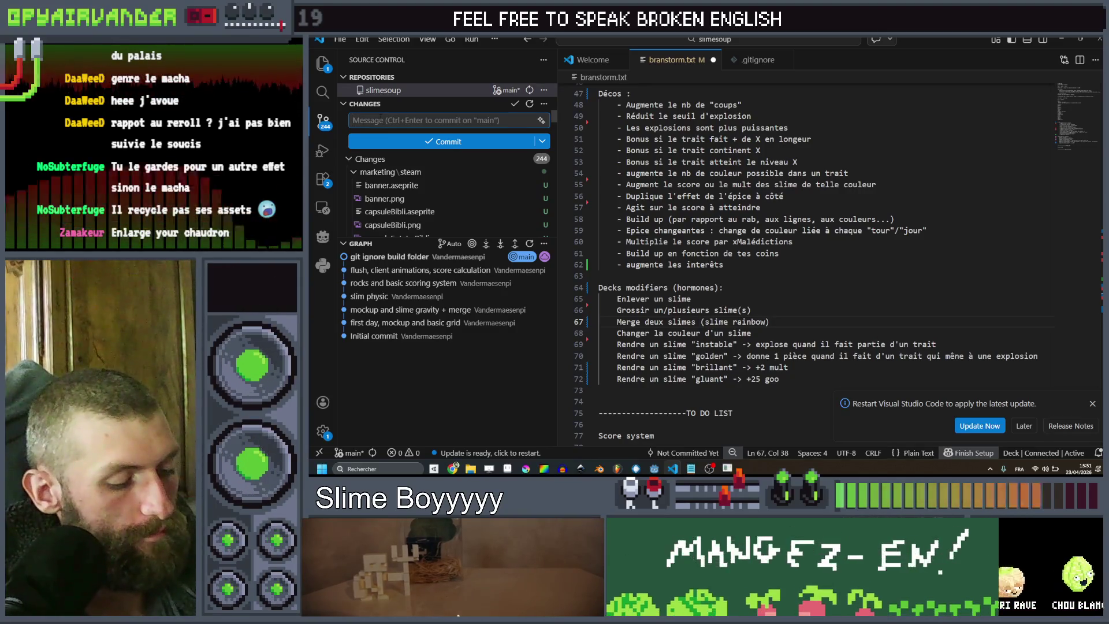
type("a bunch o")
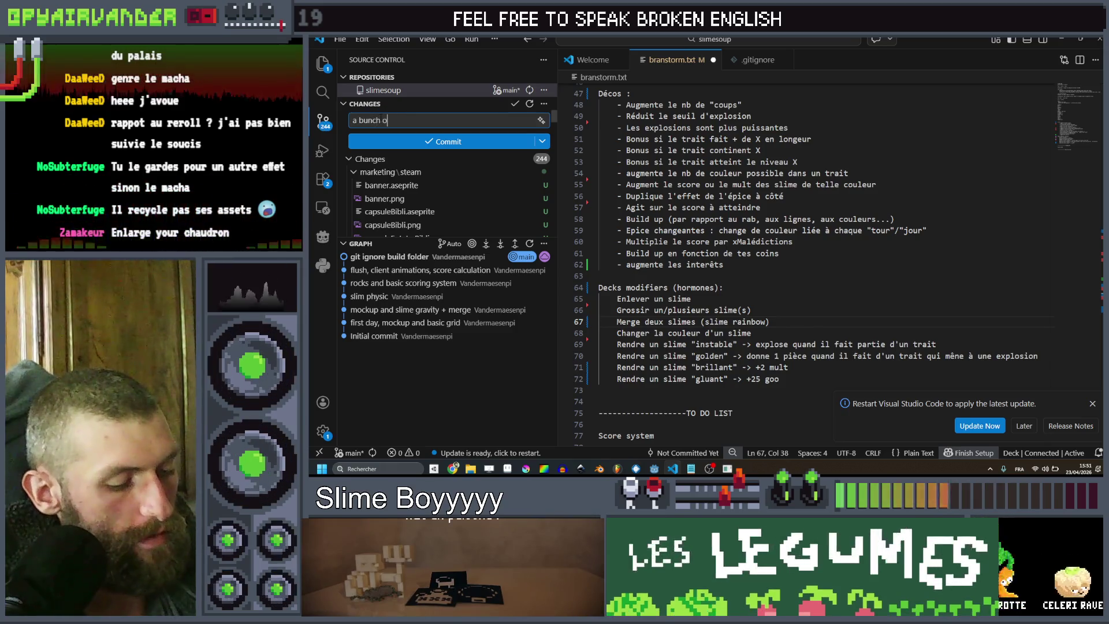
type("f art + win")
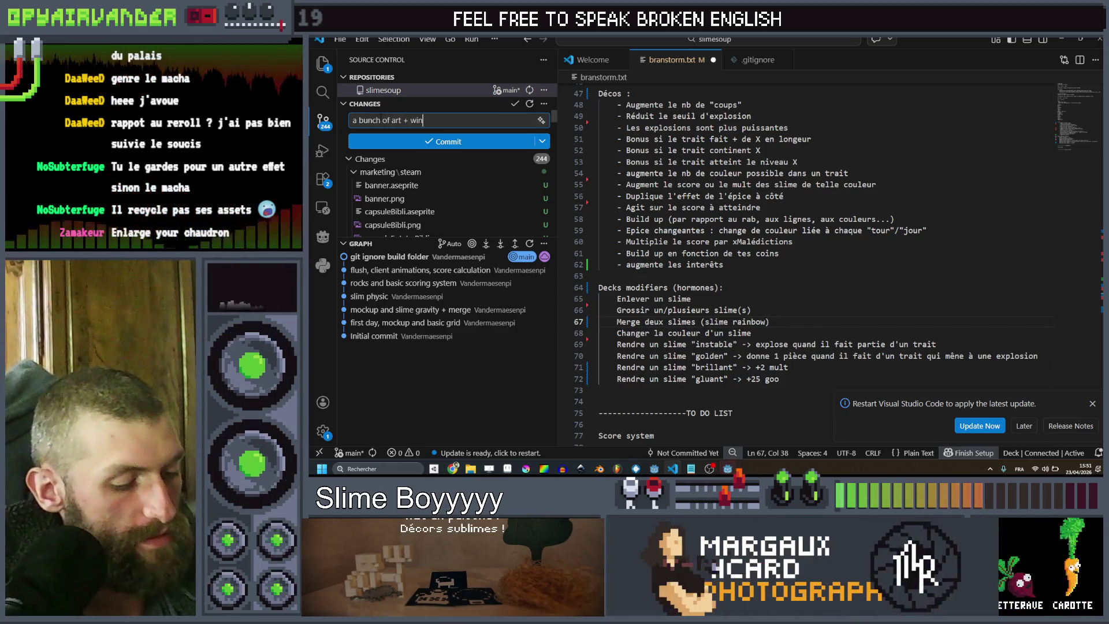
type("n screen")
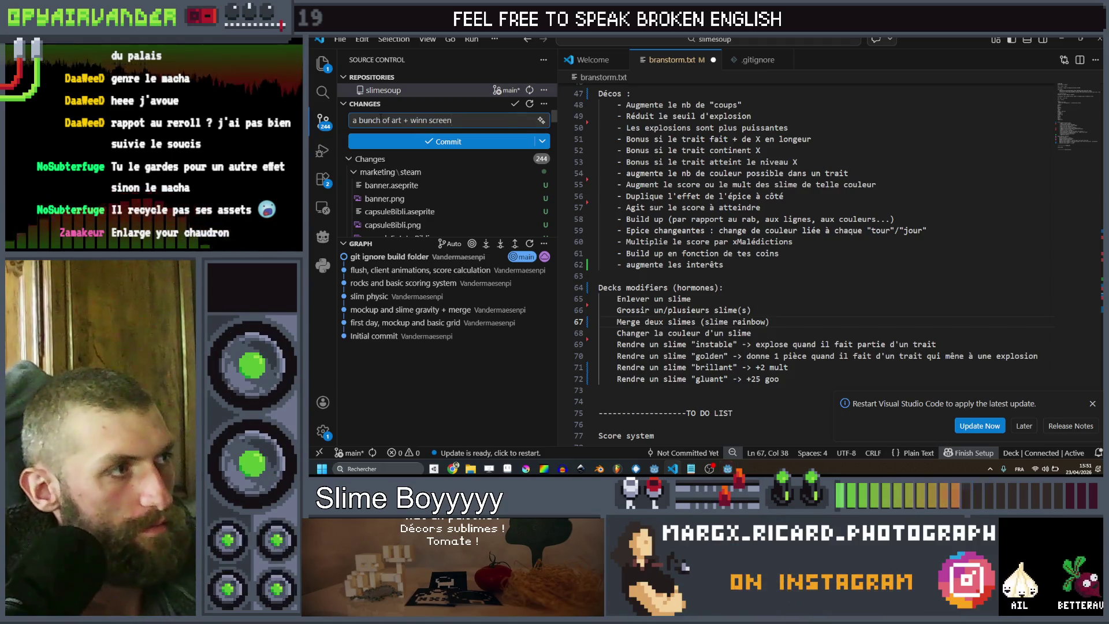
key("Left")
key("Left")
key("Delete")
key("Left")
key("Left")
key("Left")
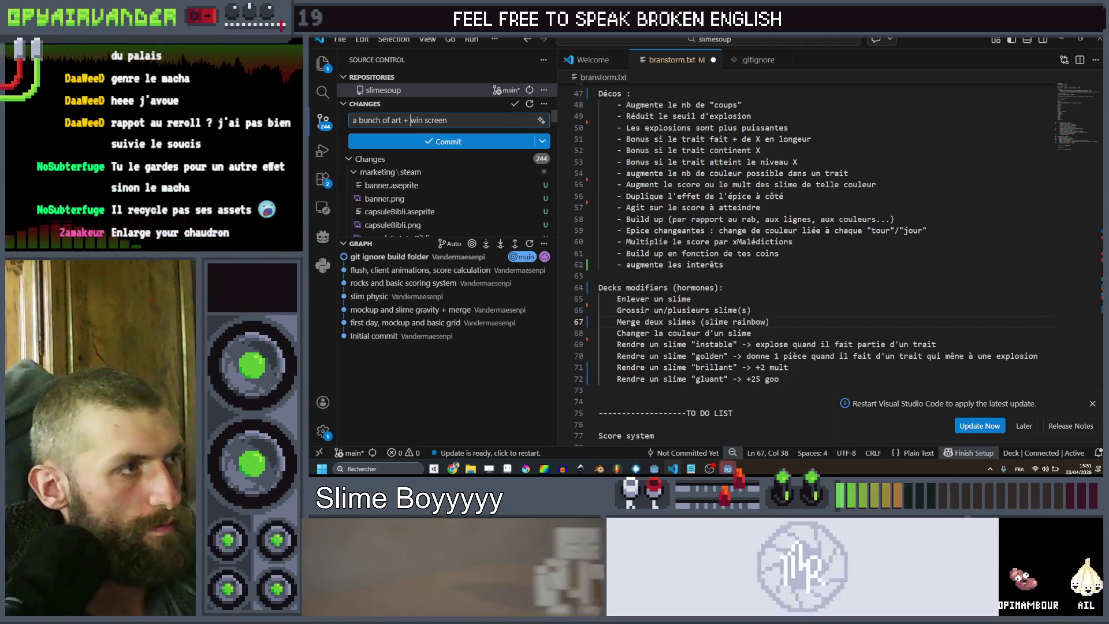
type("start day and")
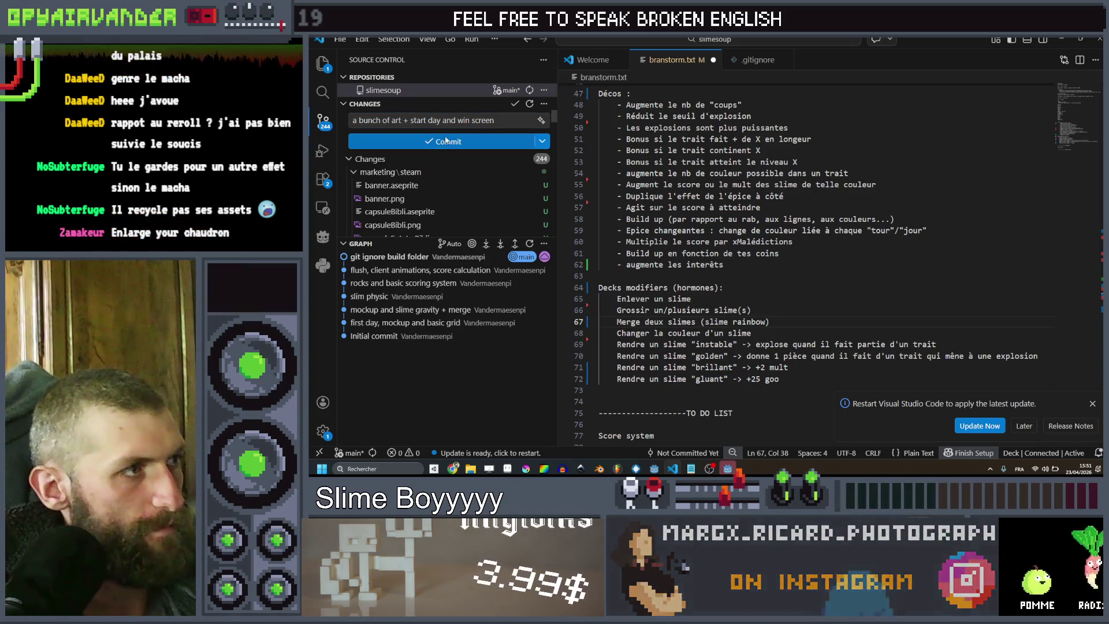
Commit everything via Save All & Commit Changes, then sync with the remote
key("ctrl+Return")
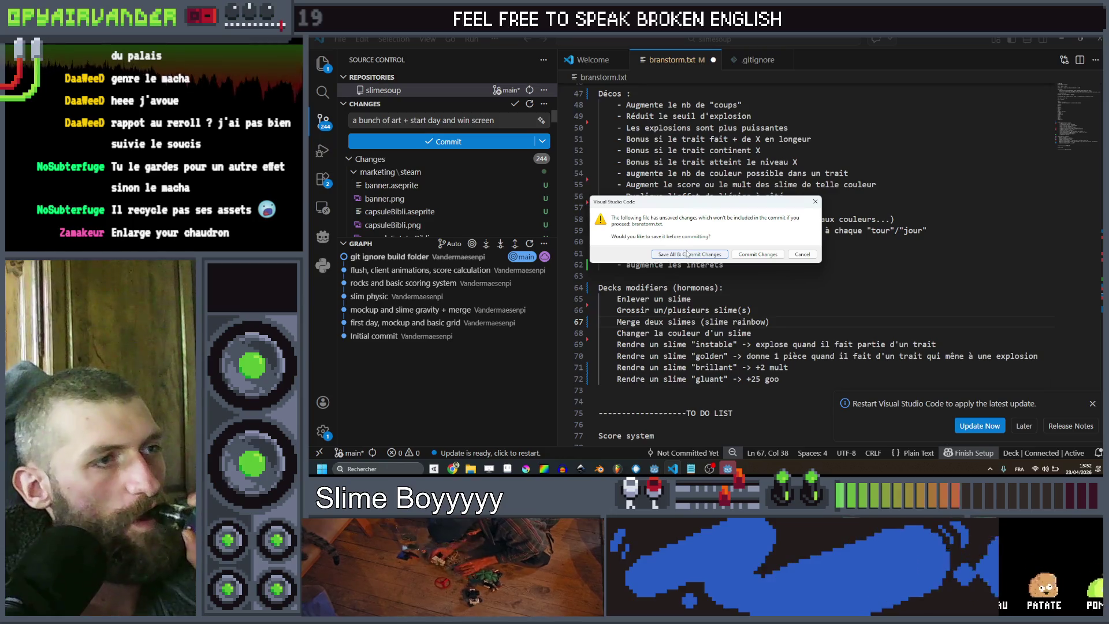
left_click(689, 254)
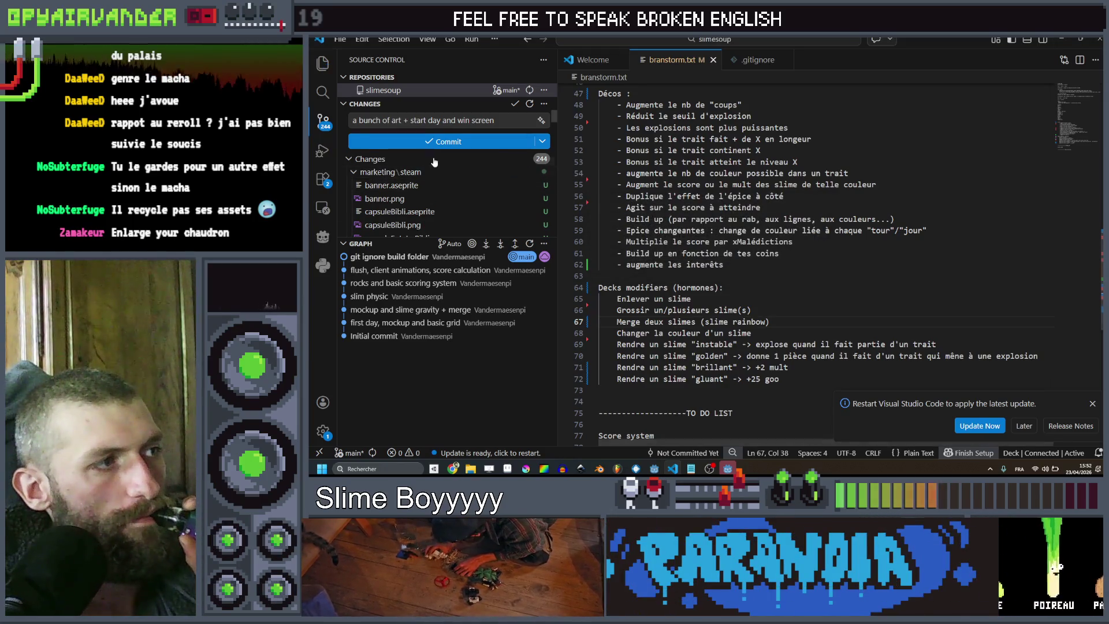
scroll(465, 195, "down", 5)
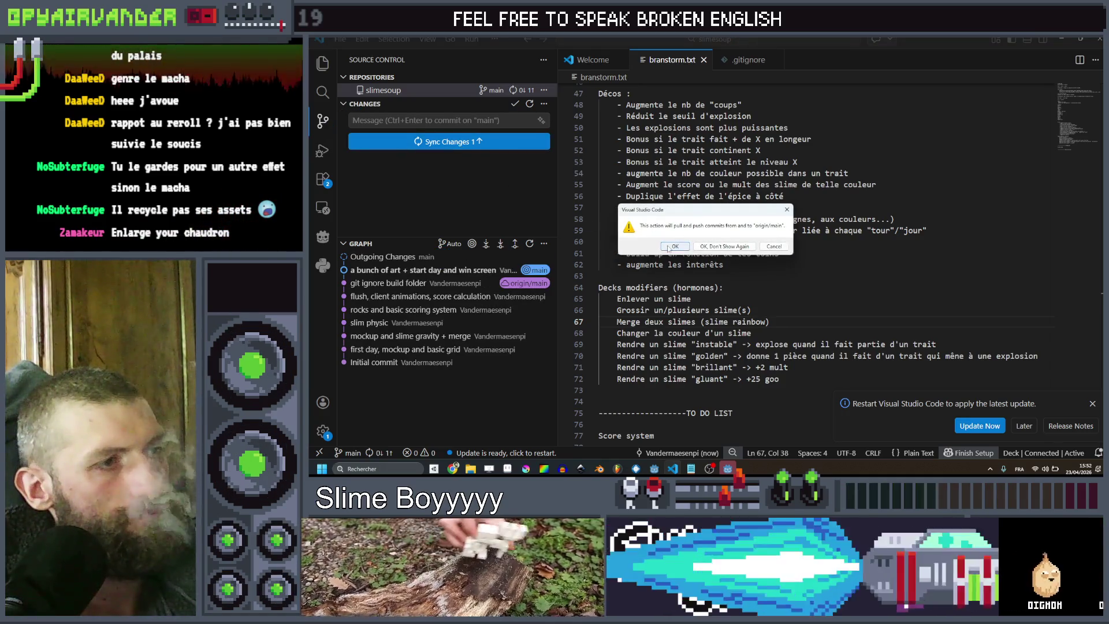
left_click(461, 148)
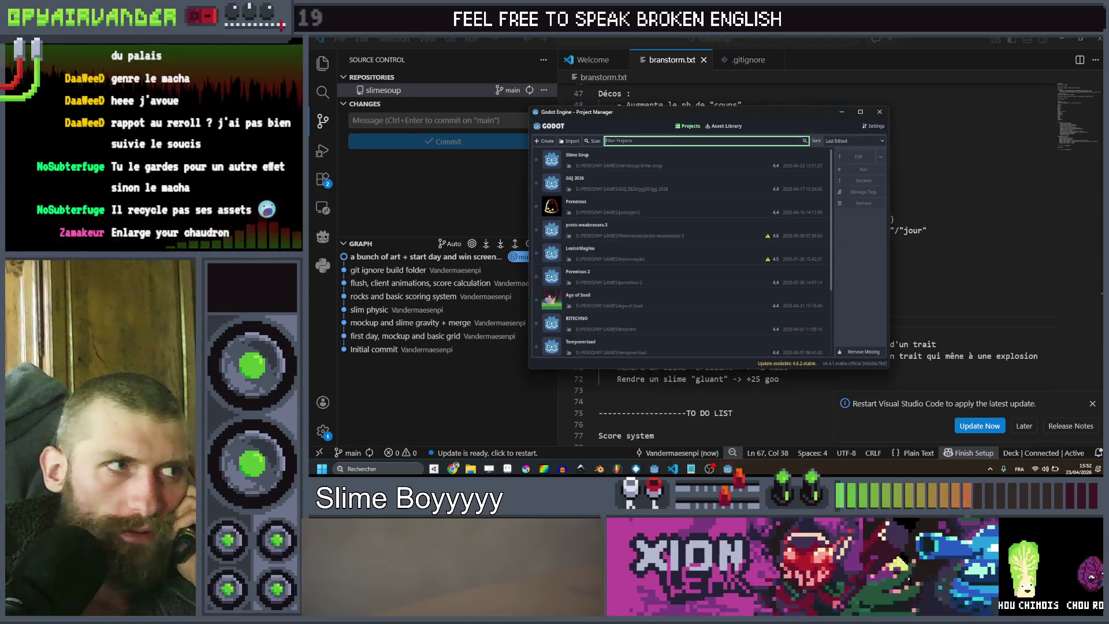
Open Slime Soup from the Project Manager, click into the script at line 54, then switch to Aseprite
left_click(662, 164)
double_click(662, 164)
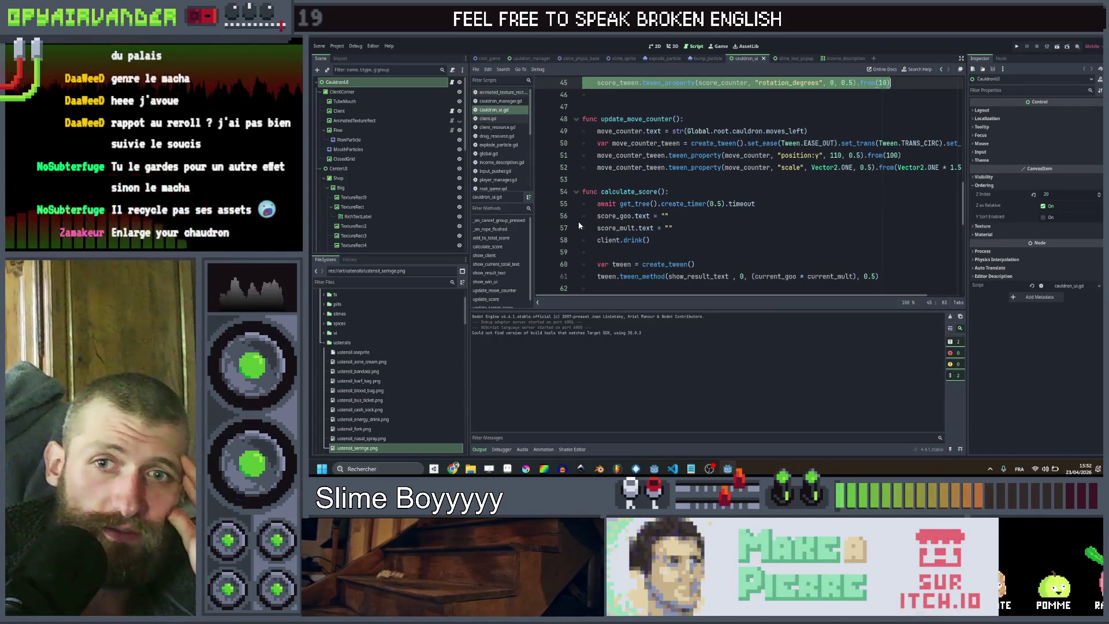
left_click(713, 192)
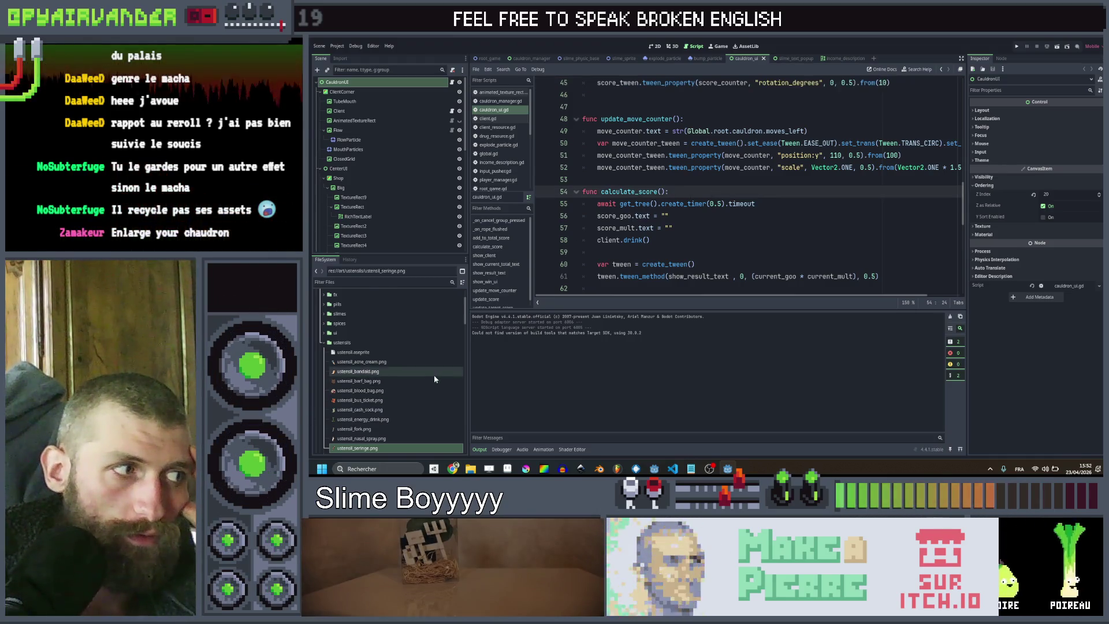
scroll(431, 379, "down", 3)
scroll(422, 381, "down", 6)
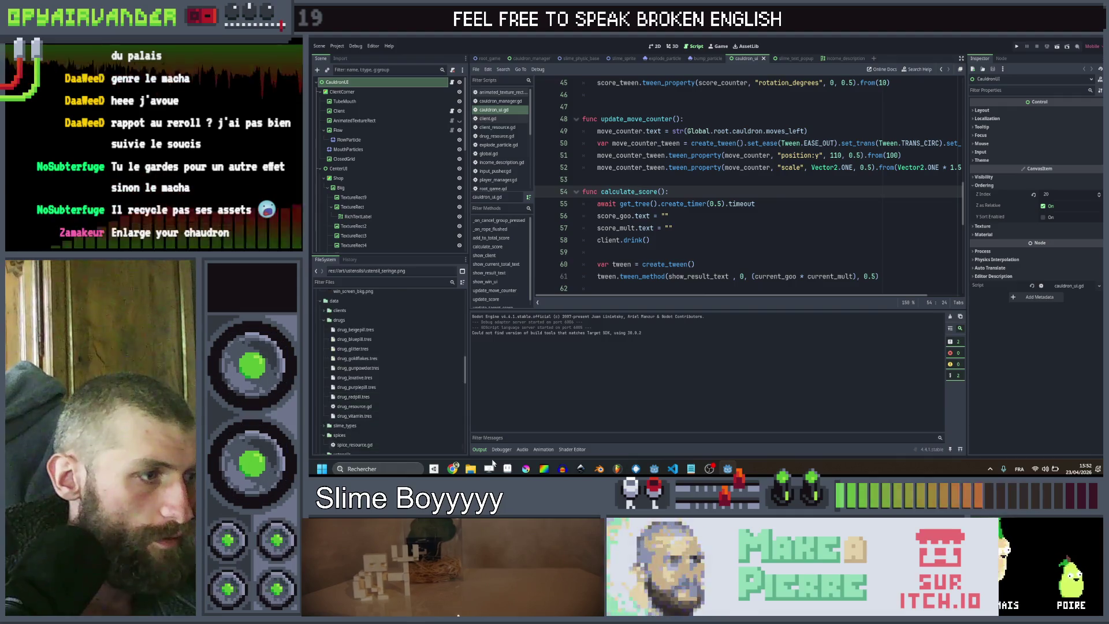
key("alt+Tab")
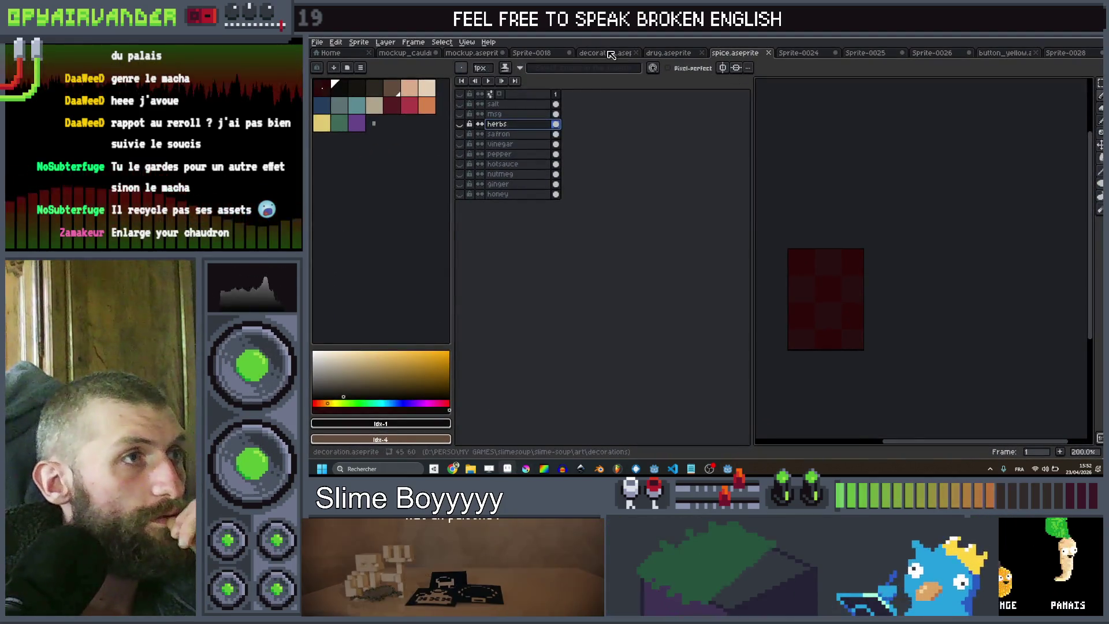
Close the decoration artwork, open drug_vitamin.tres in Godot, and review drug.aseprite's layers
left_click(636, 53)
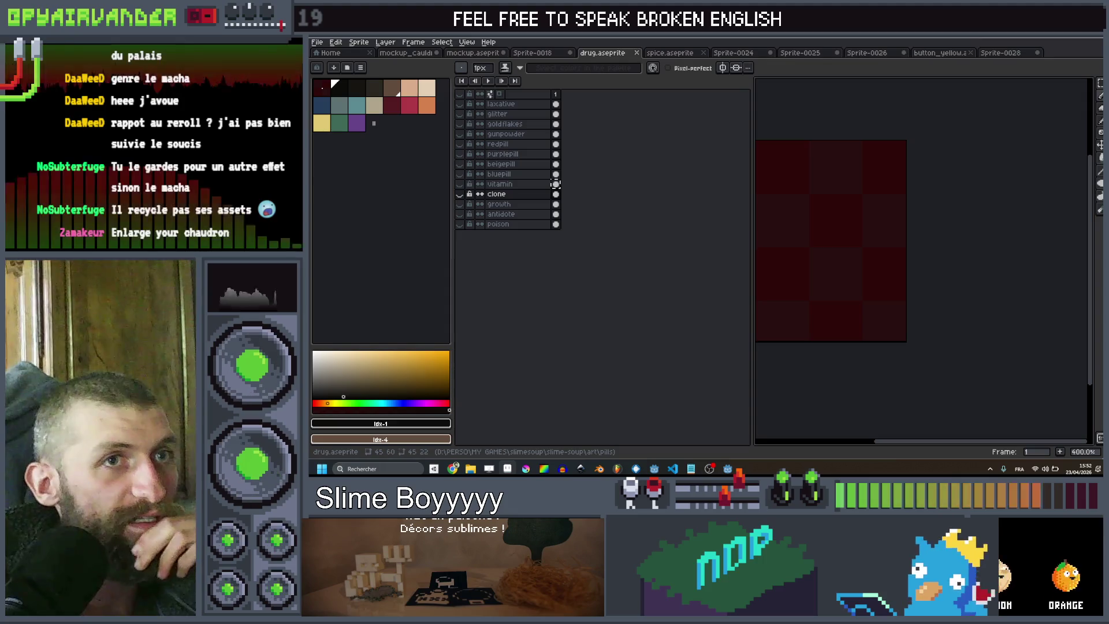
key("alt+Tab")
left_click(598, 252)
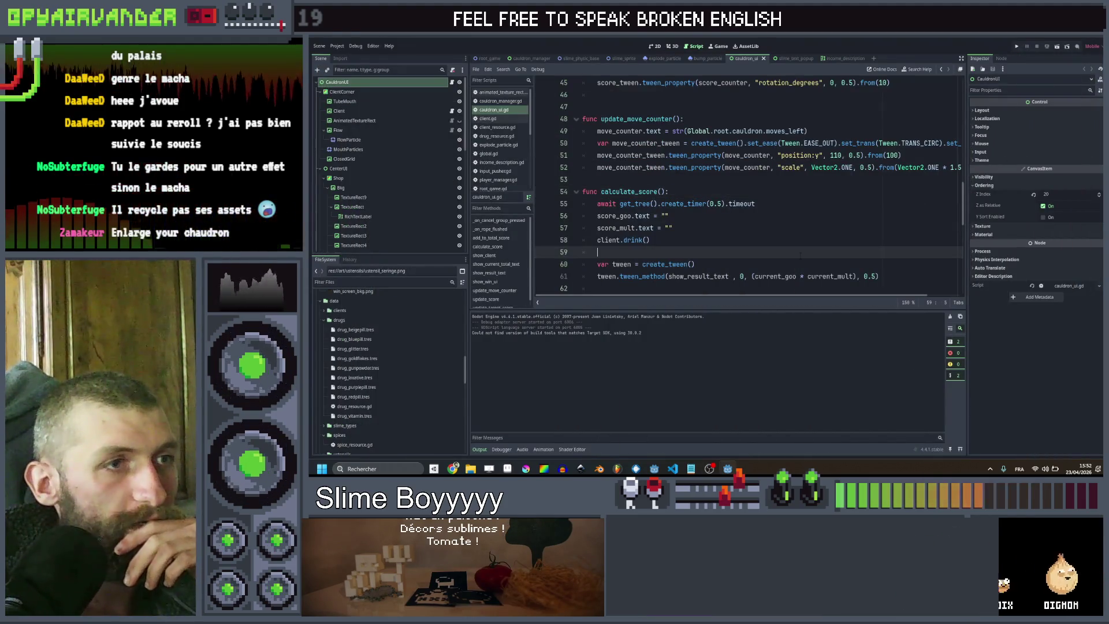
scroll(377, 365, "down", 5)
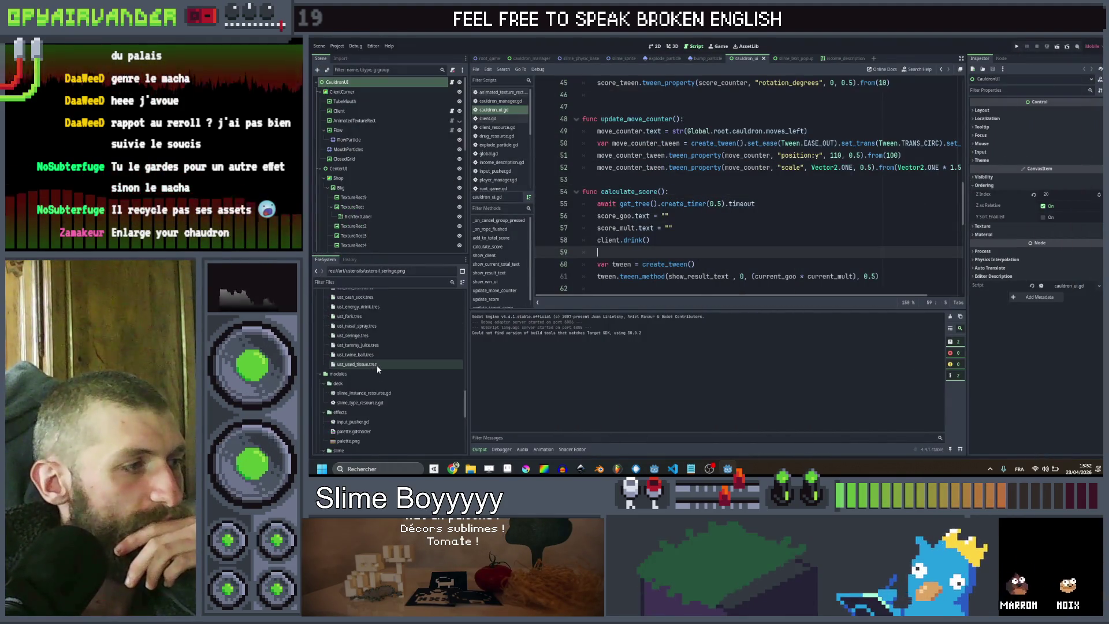
scroll(374, 363, "up", 3)
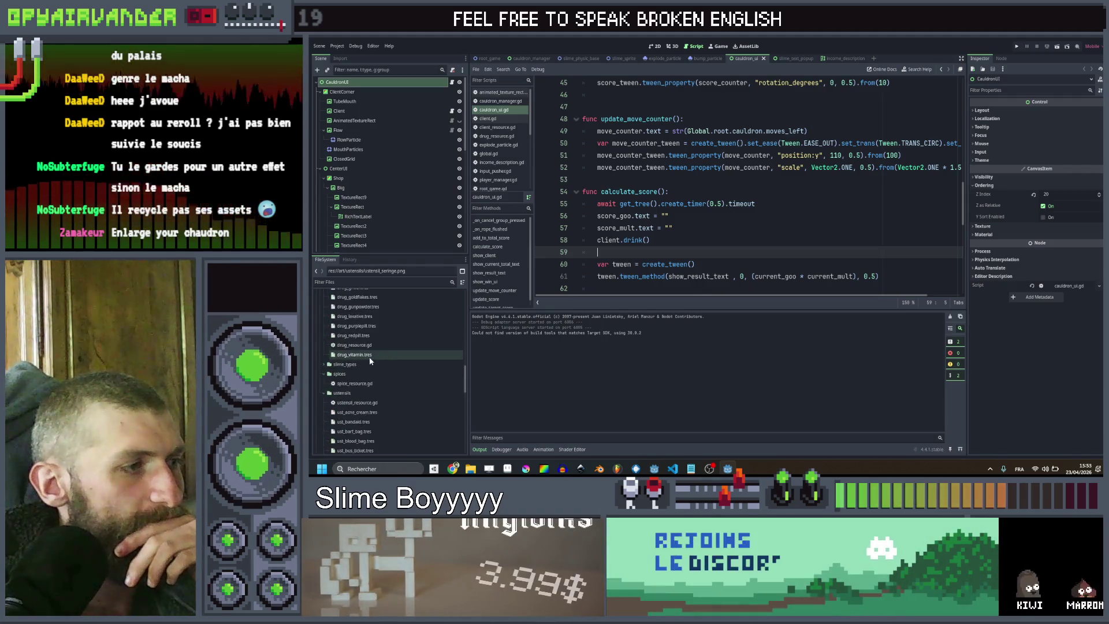
scroll(392, 350, "up", 2)
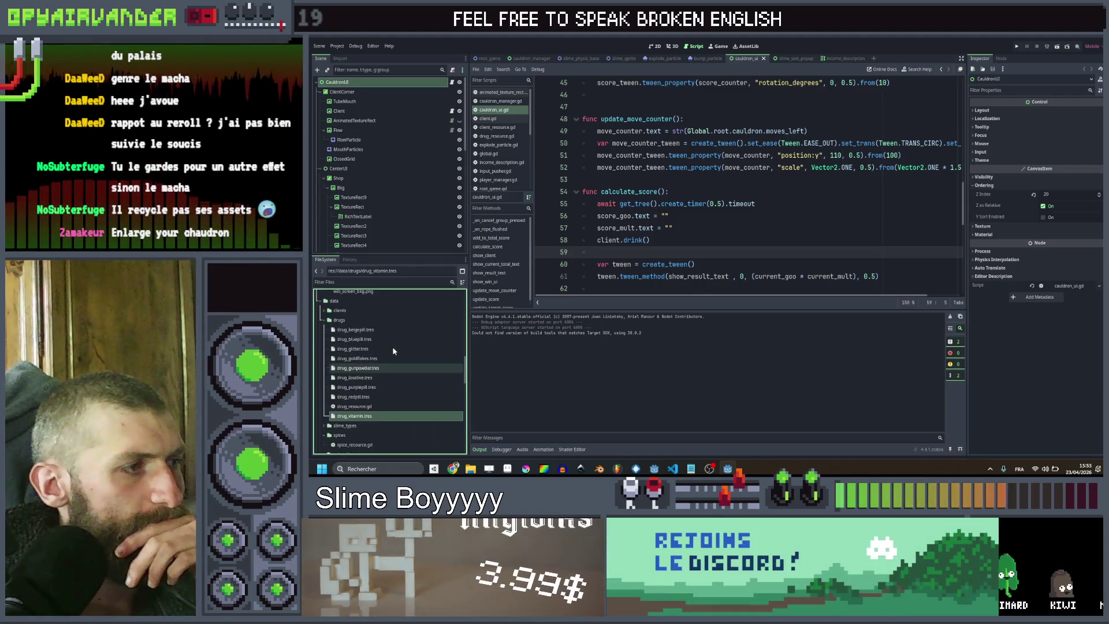
double_click(367, 417)
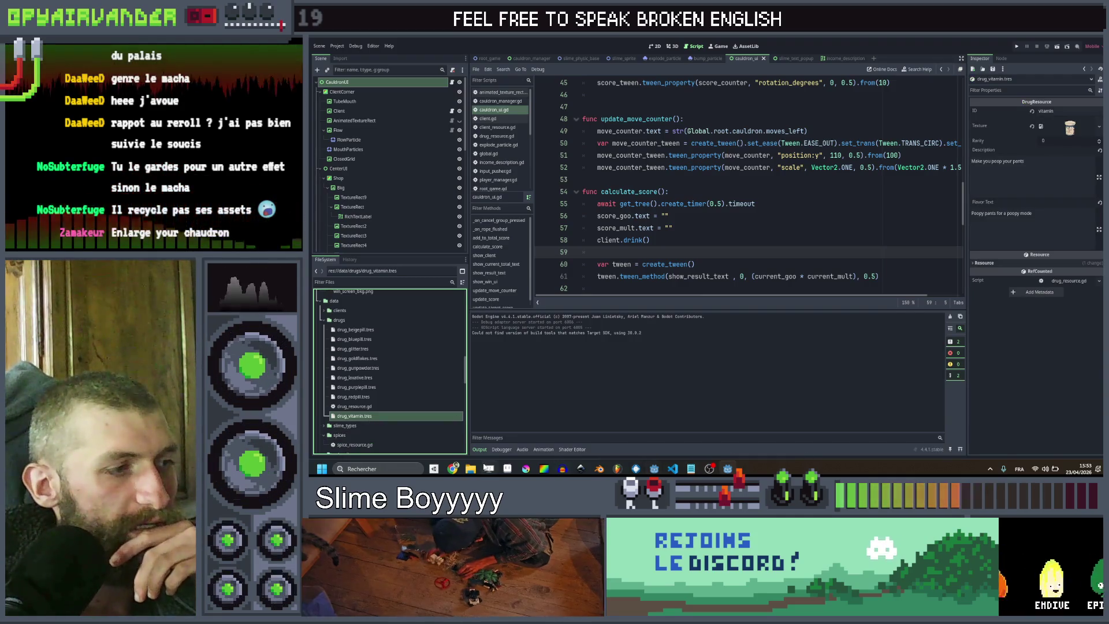
key("alt+Tab")
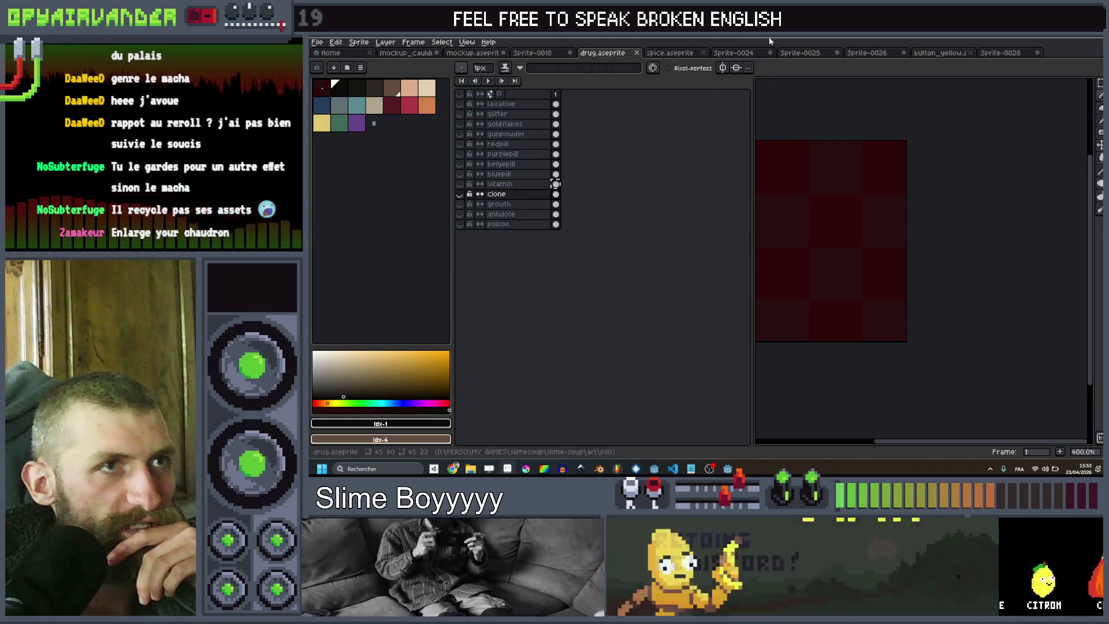
key("alt+Tab")
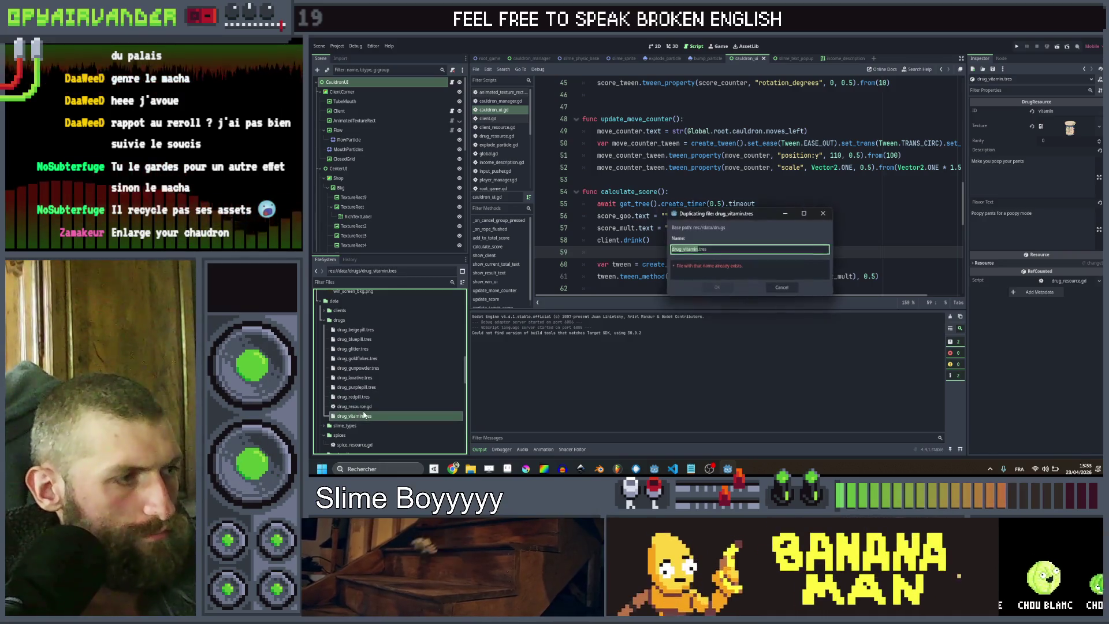
Duplicate drug_vitamin.tres as drug_clone.tres with ID clone and the drug_clone texture
key("ctrl+d")
key("Right")
key("BackSpace")
key("BackSpace")
key("BackSpace")
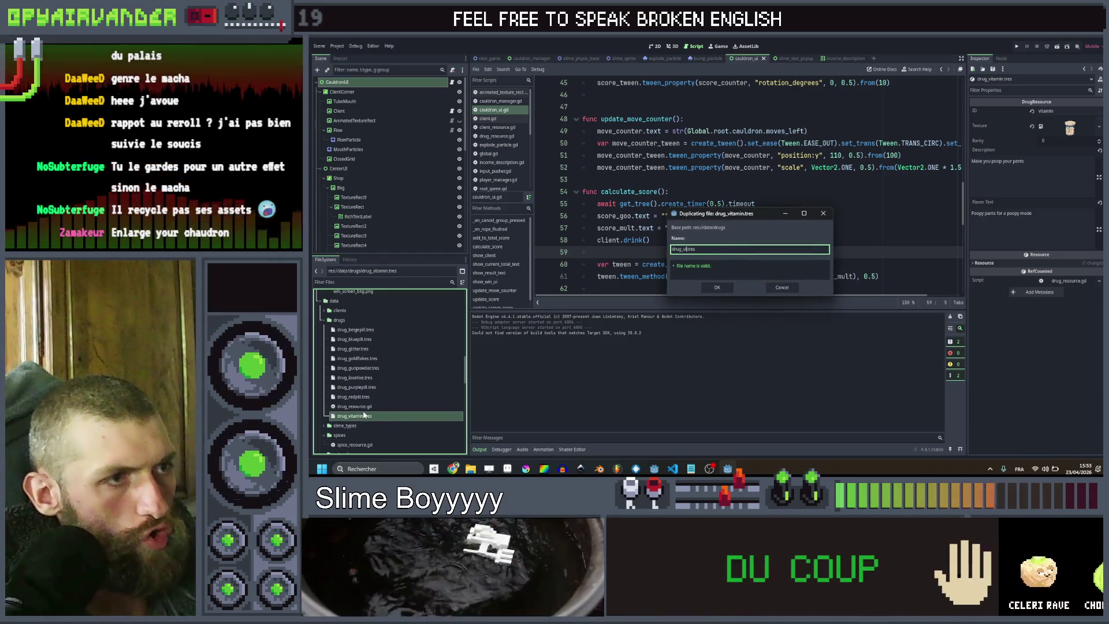
key("Return")
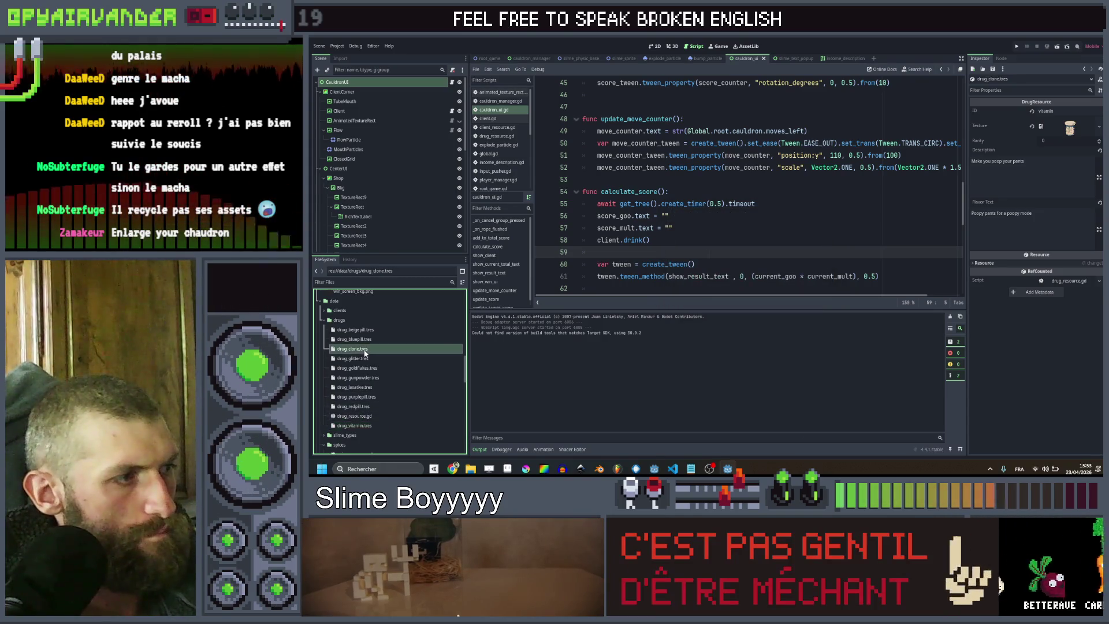
left_click(1057, 111)
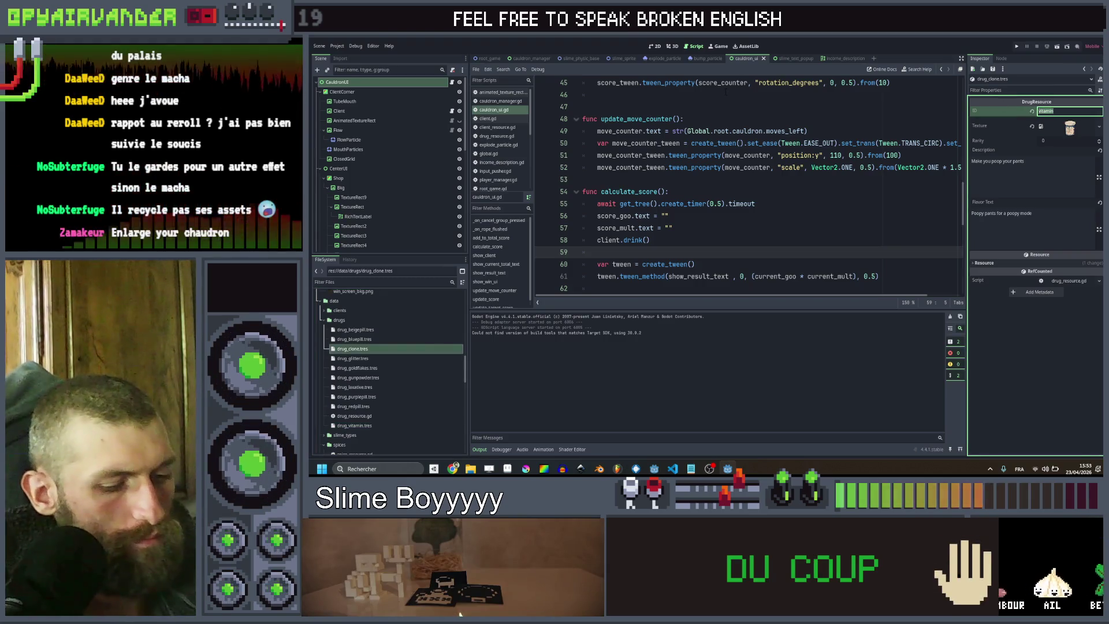
type("clone")
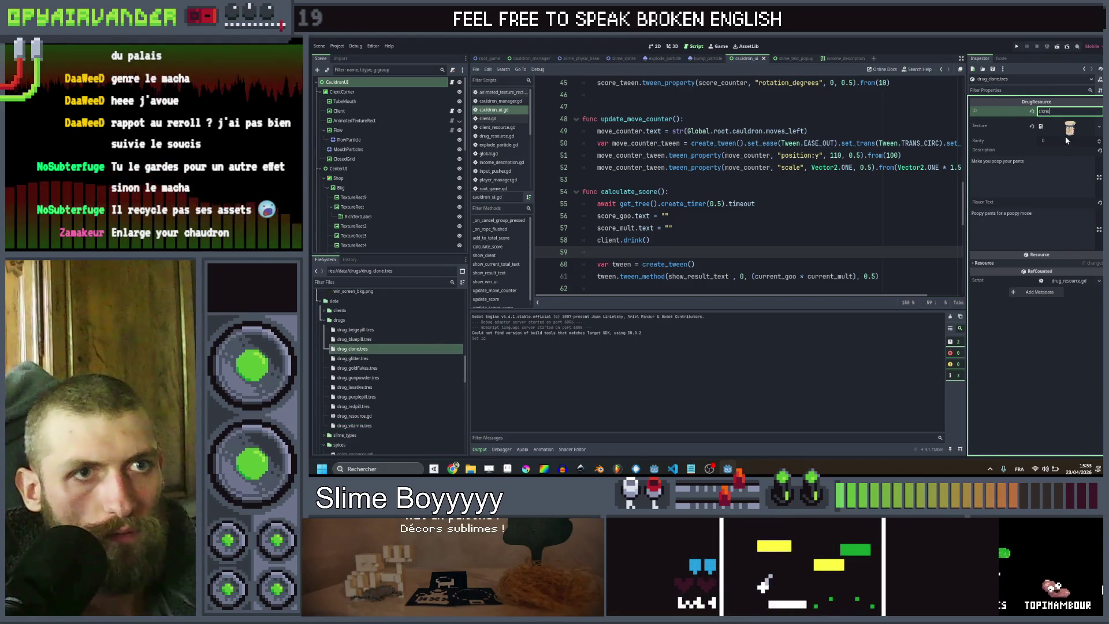
left_click(1099, 126)
left_click(1061, 288)
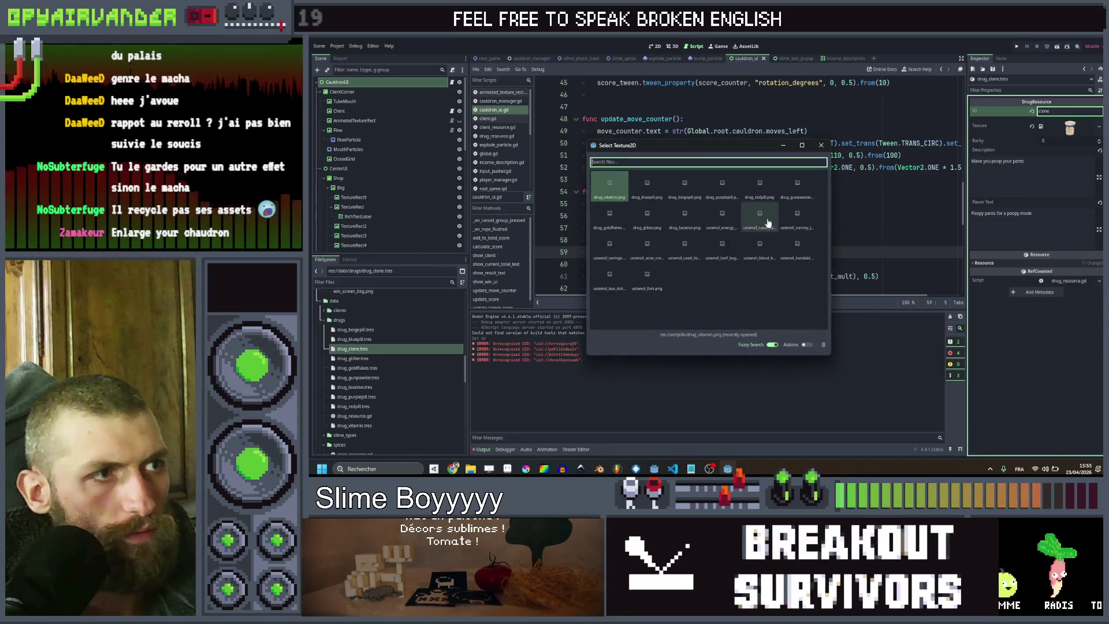
type("c")
double_click(656, 198)
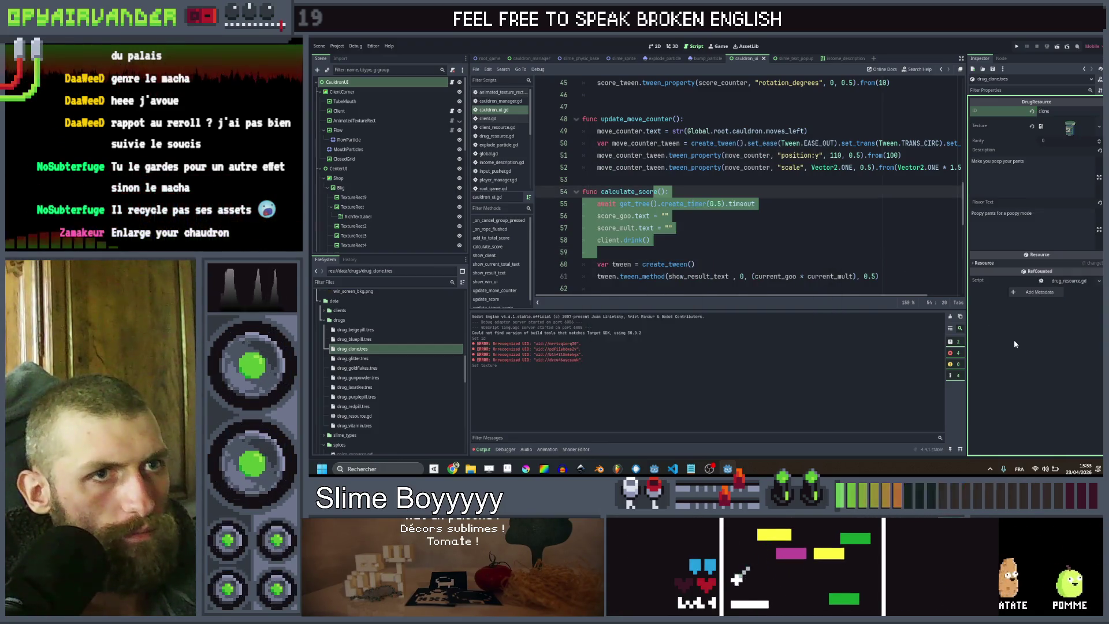
Duplicate drug_clone.tres as drug_growth.tres and open it
left_click(356, 349)
key("ctrl+d")
key("BackSpace")
key("BackSpace")
key("BackSpace")
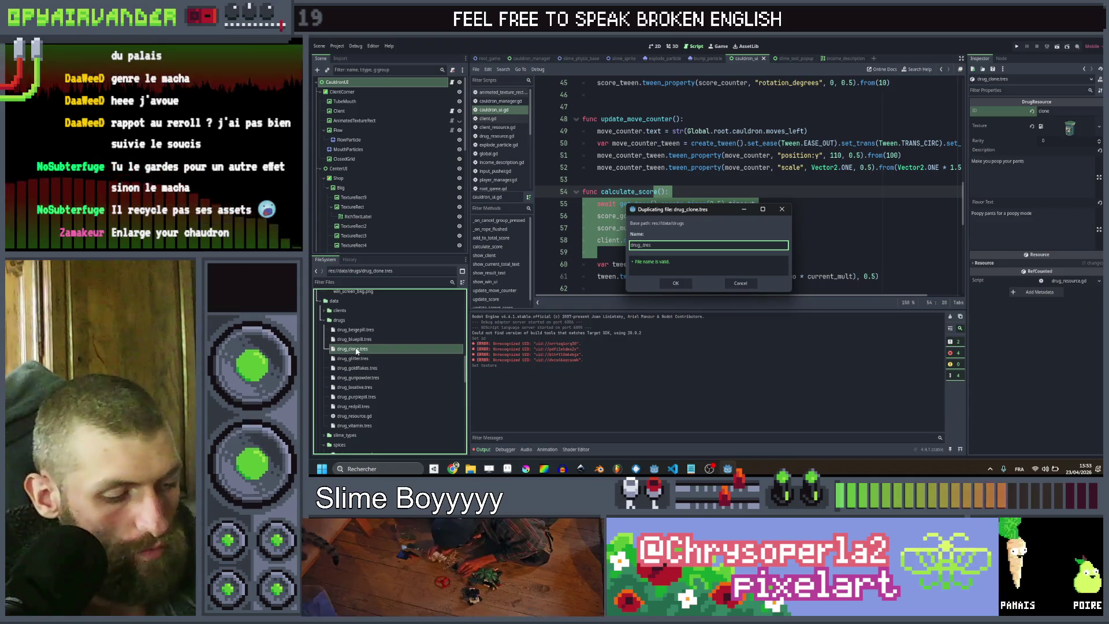
type("wth")
key("Return")
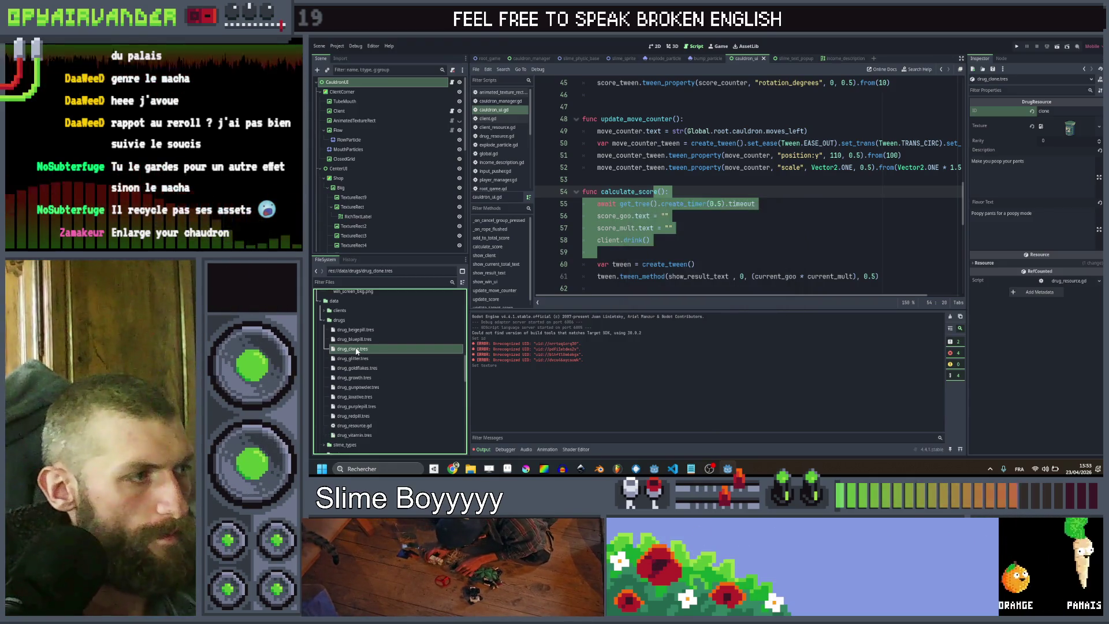
left_click(380, 378)
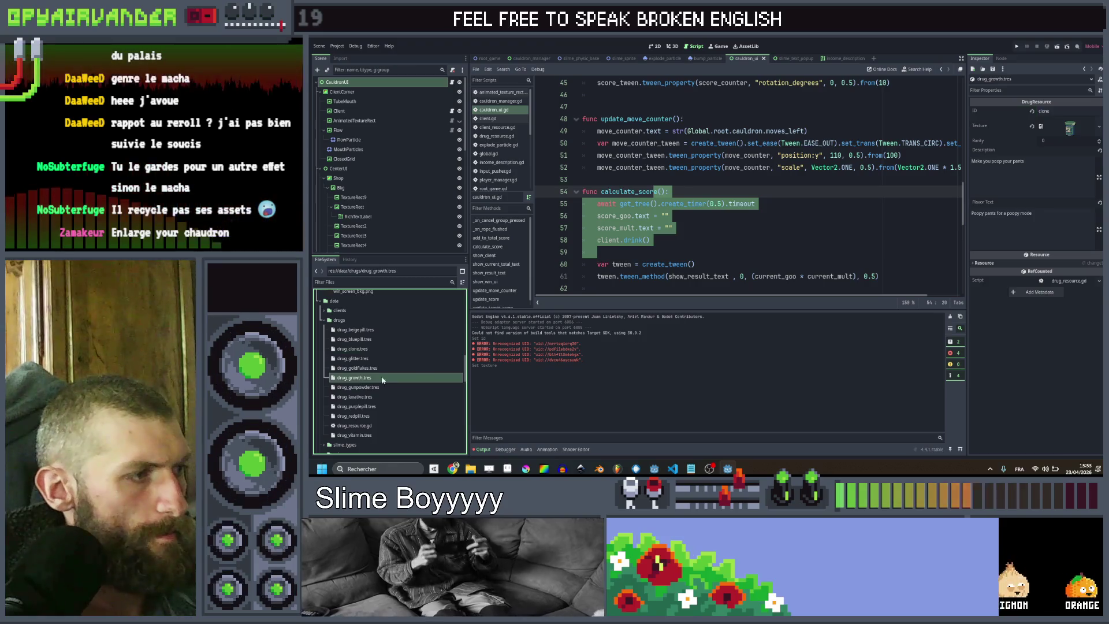
Set drug_growth's ID to lowercase growth and assign the drug_growth texture via Quick Load
double_click(1056, 113)
type("G")
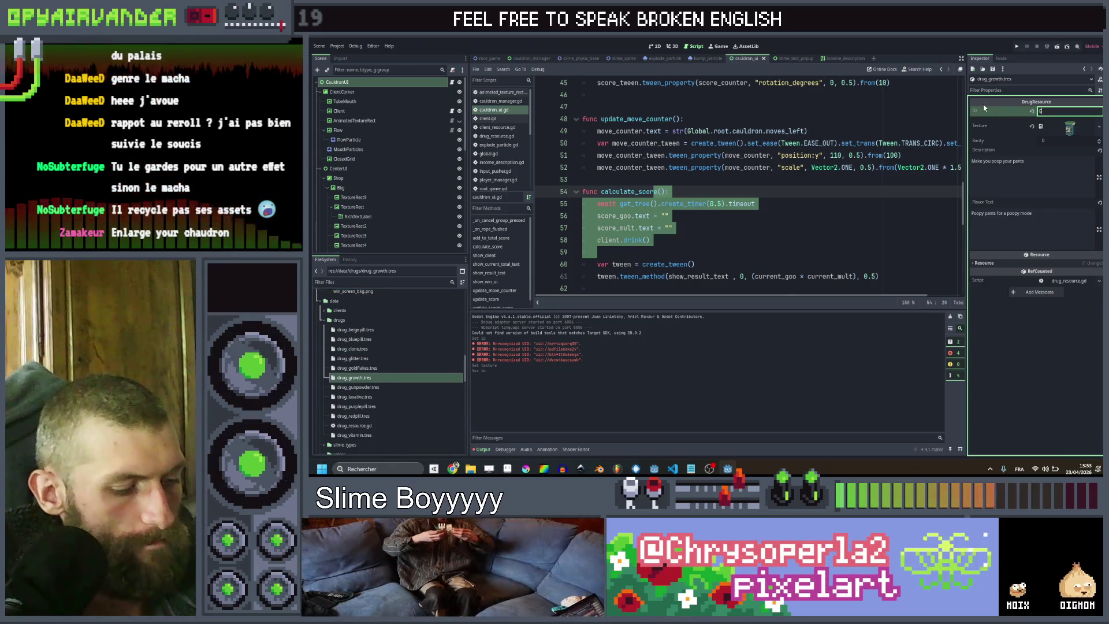
type("rowth")
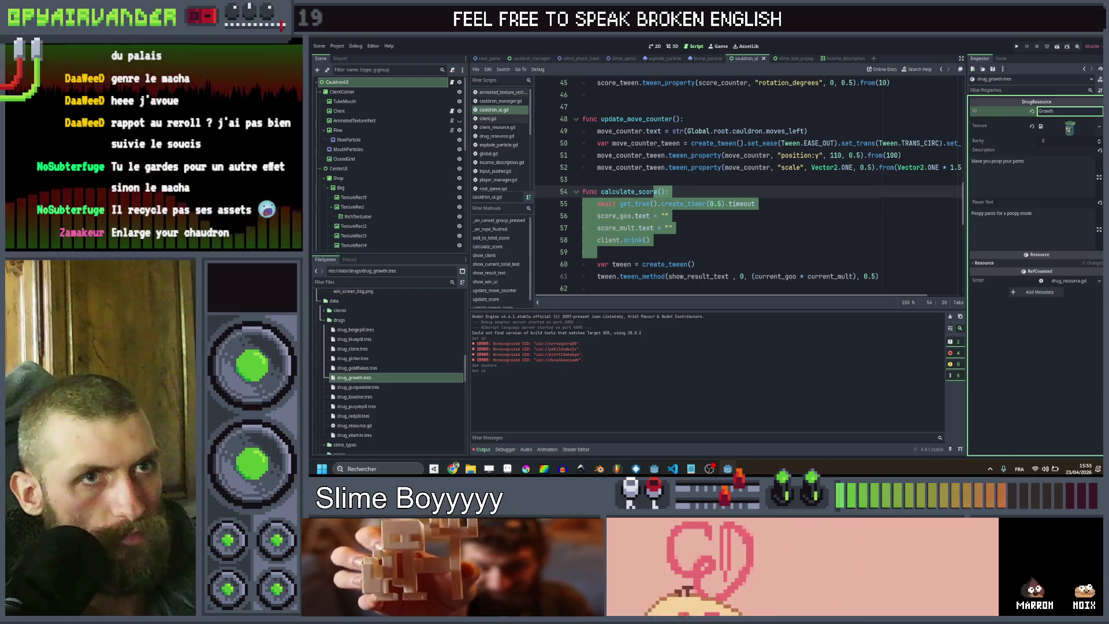
key("ctrl+a")
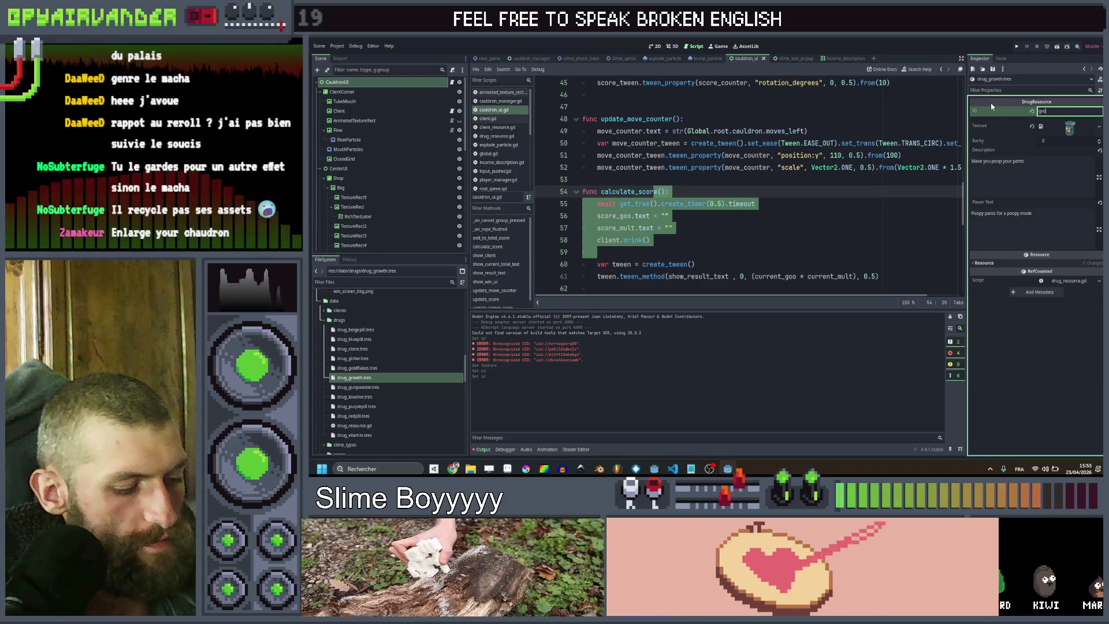
type("growth")
key("Return")
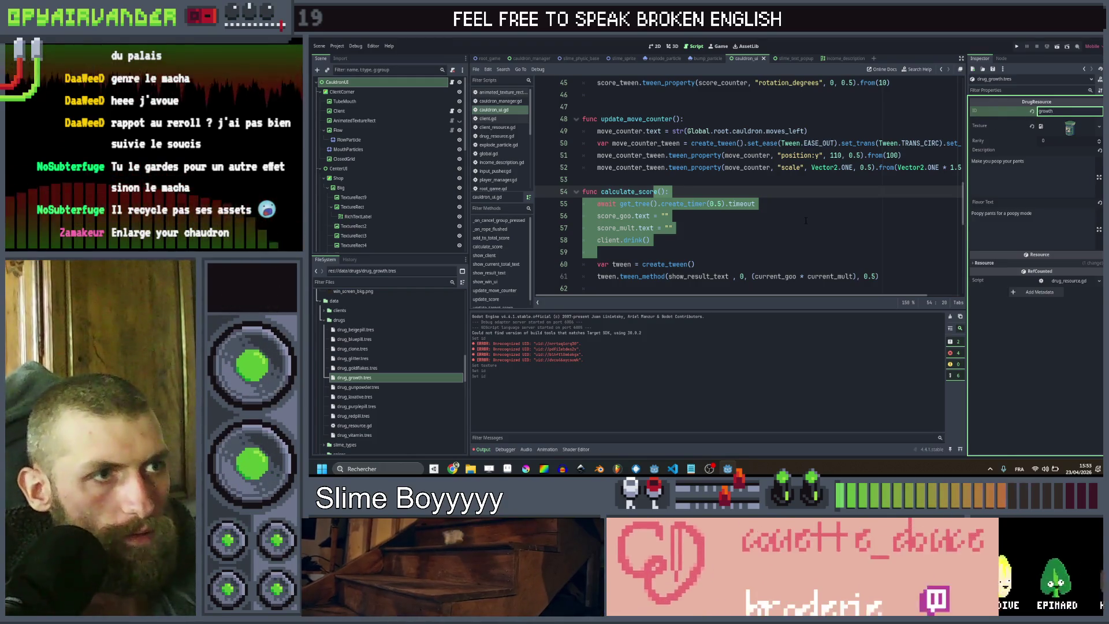
left_click(805, 220)
right_click(1068, 134)
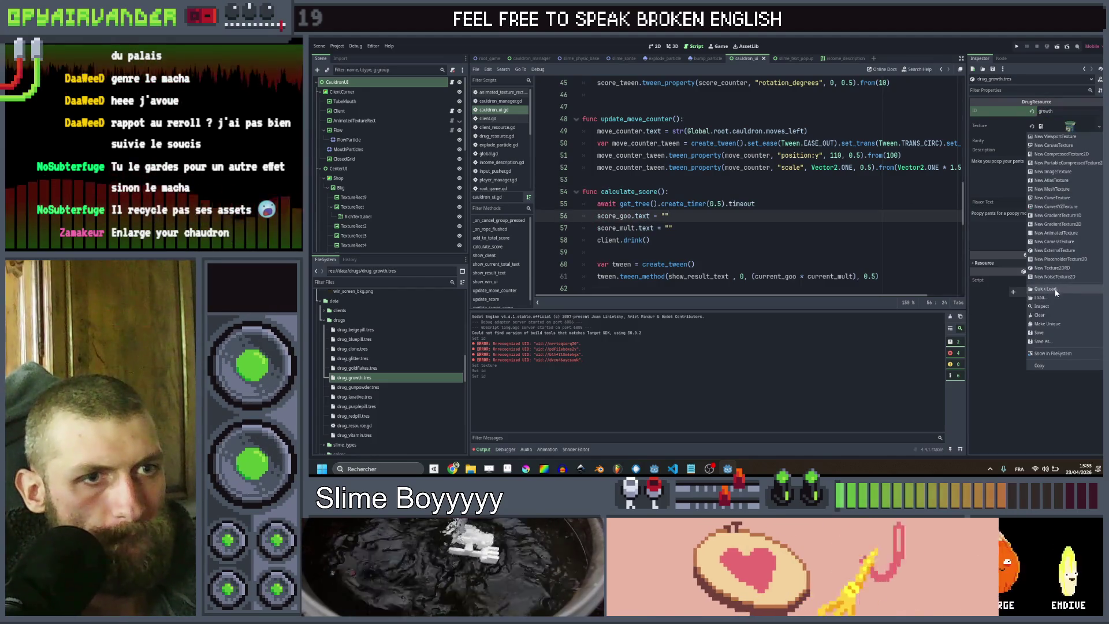
left_click(1063, 288)
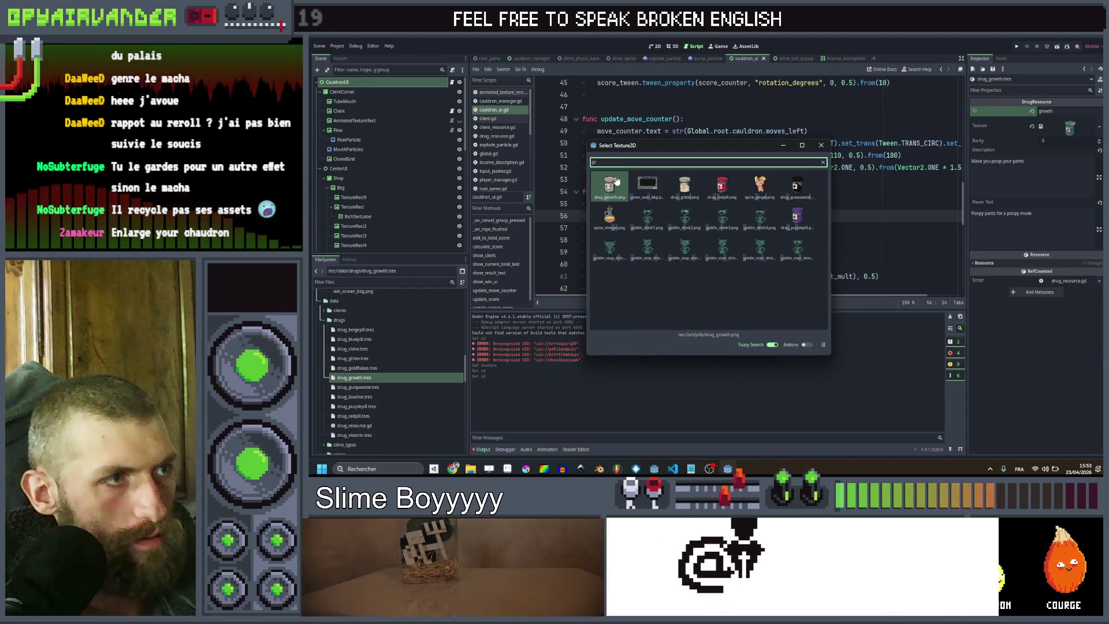
double_click(611, 179)
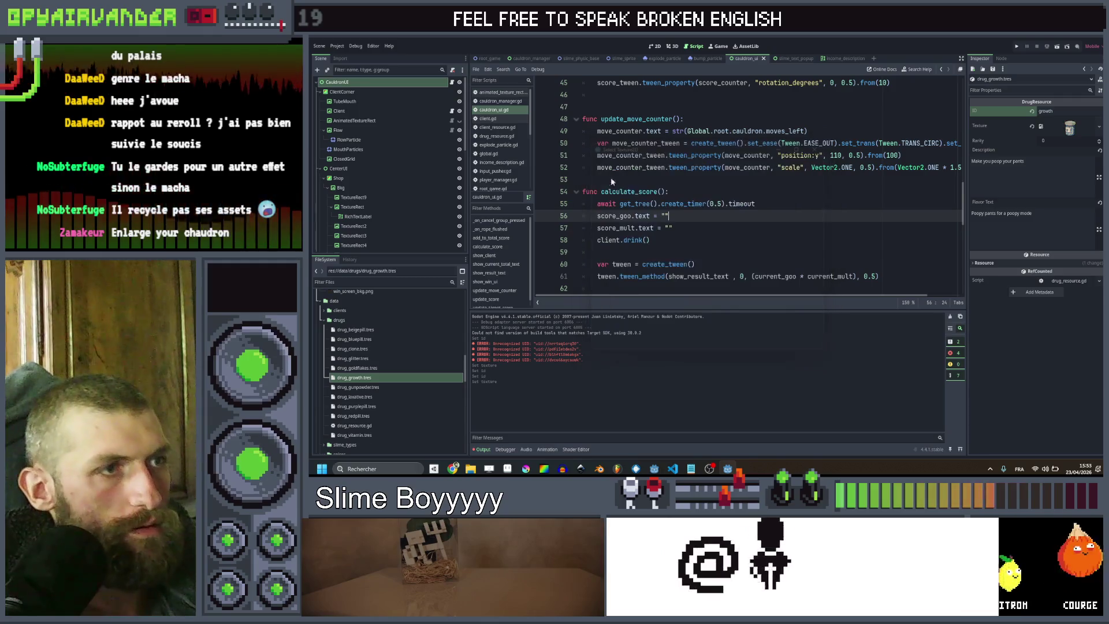
left_click(386, 377)
Duplicate it as drug_antidote.tres with ID antidote and the antidote jar texture
key("ctrl+d")
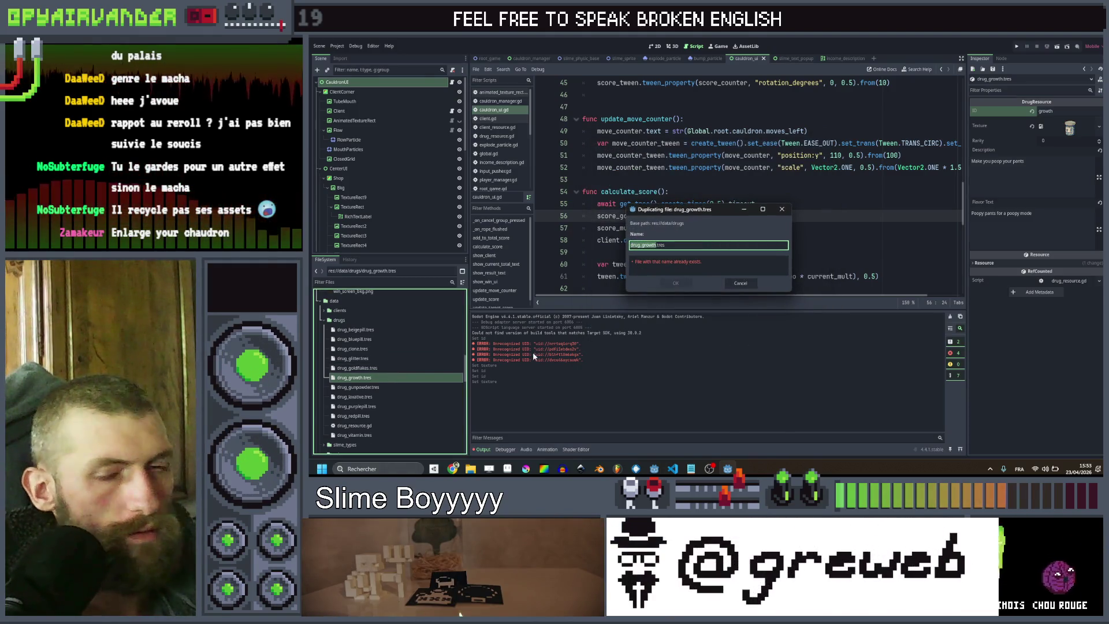
type("drug_g")
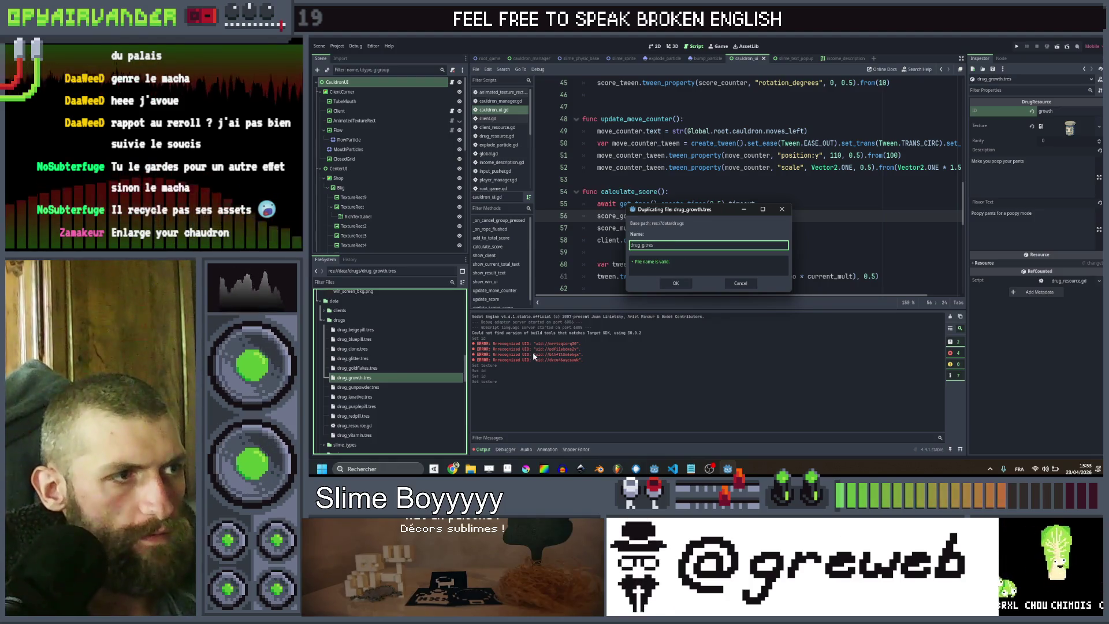
key("BackSpace")
type("antidote")
key("Return")
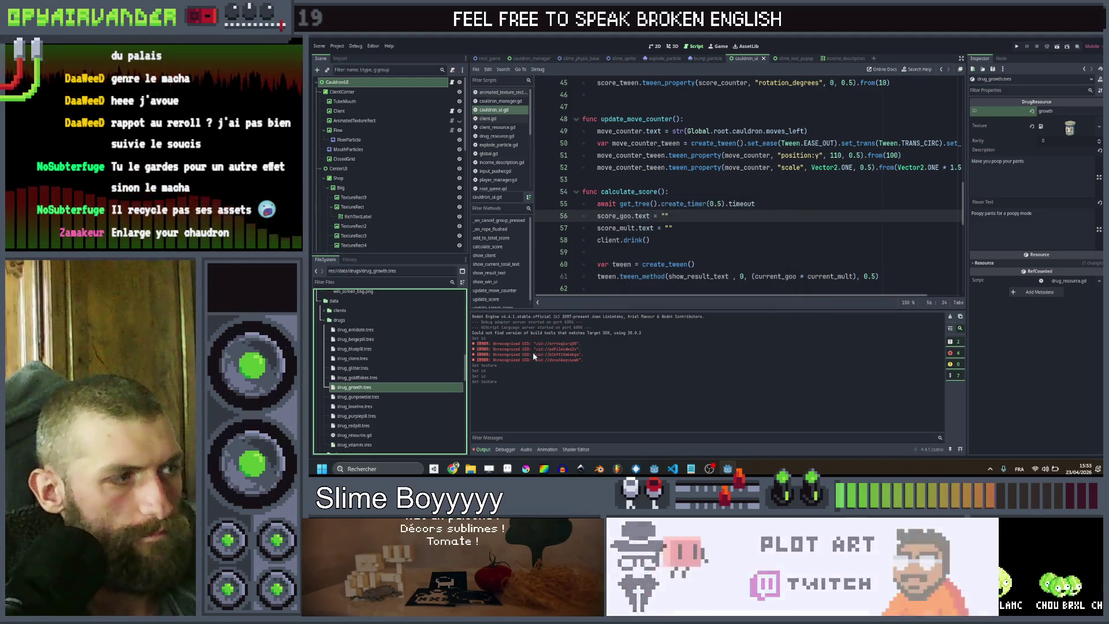
left_click(372, 334)
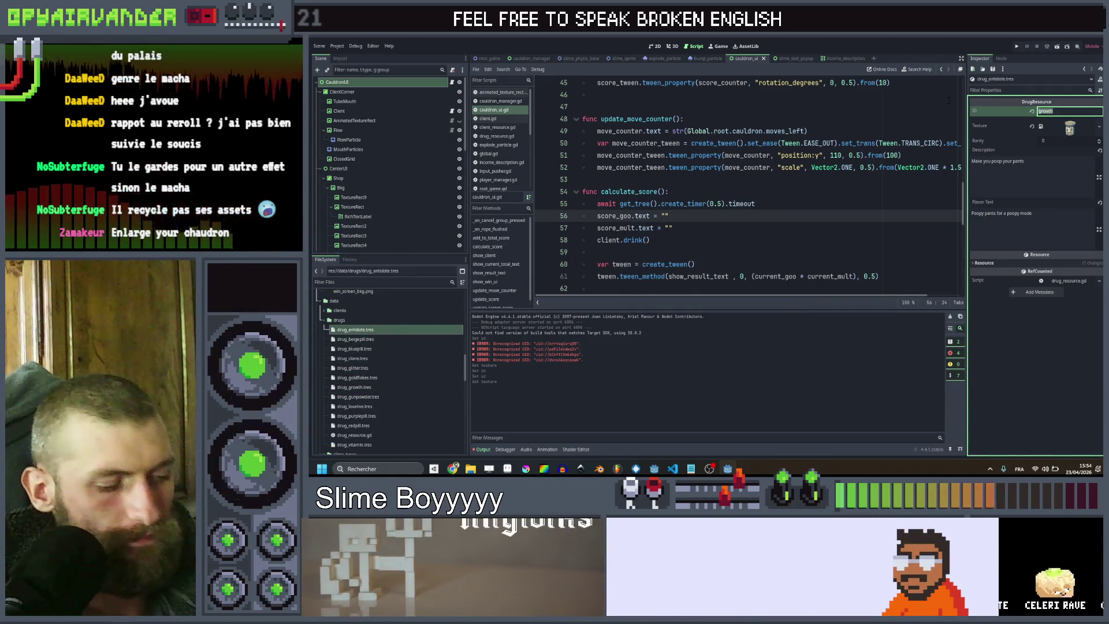
type("an")
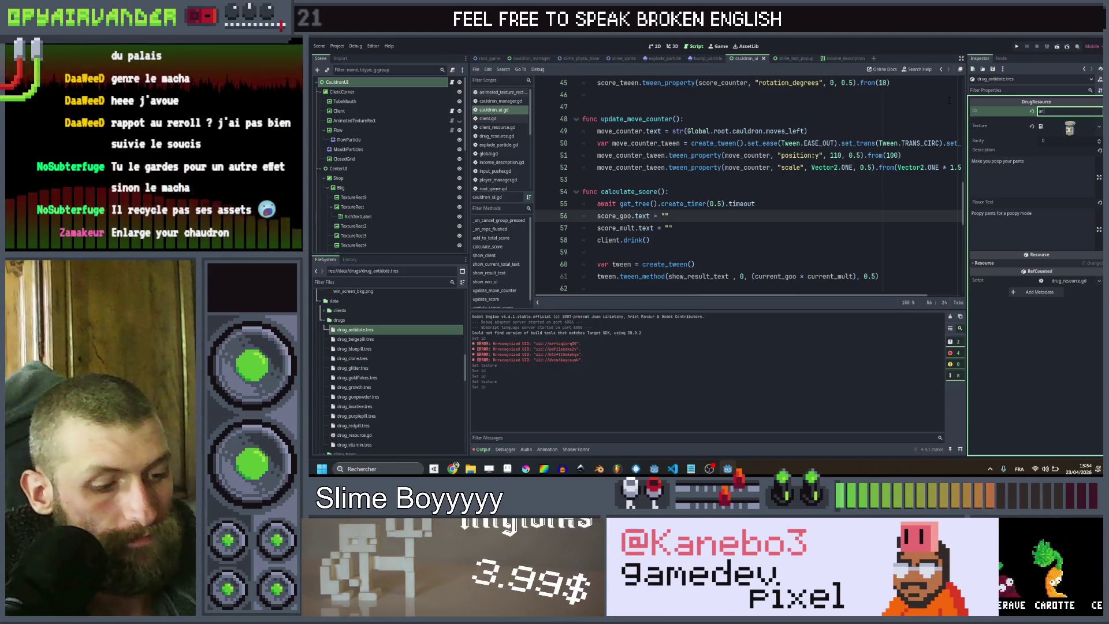
type("tidote")
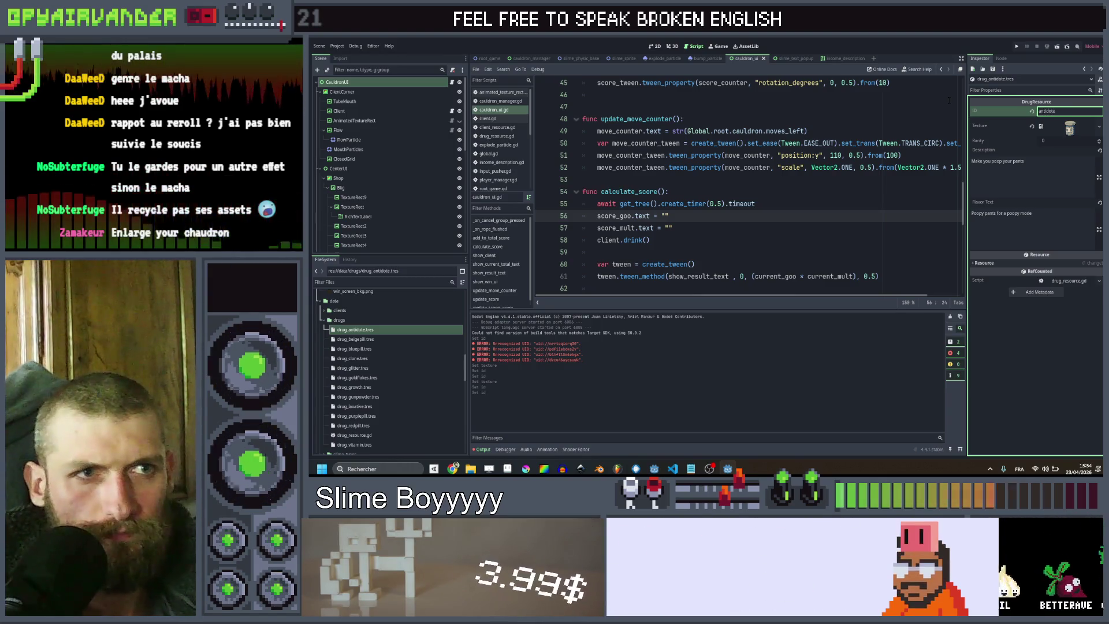
left_click(1099, 126)
left_click(1058, 285)
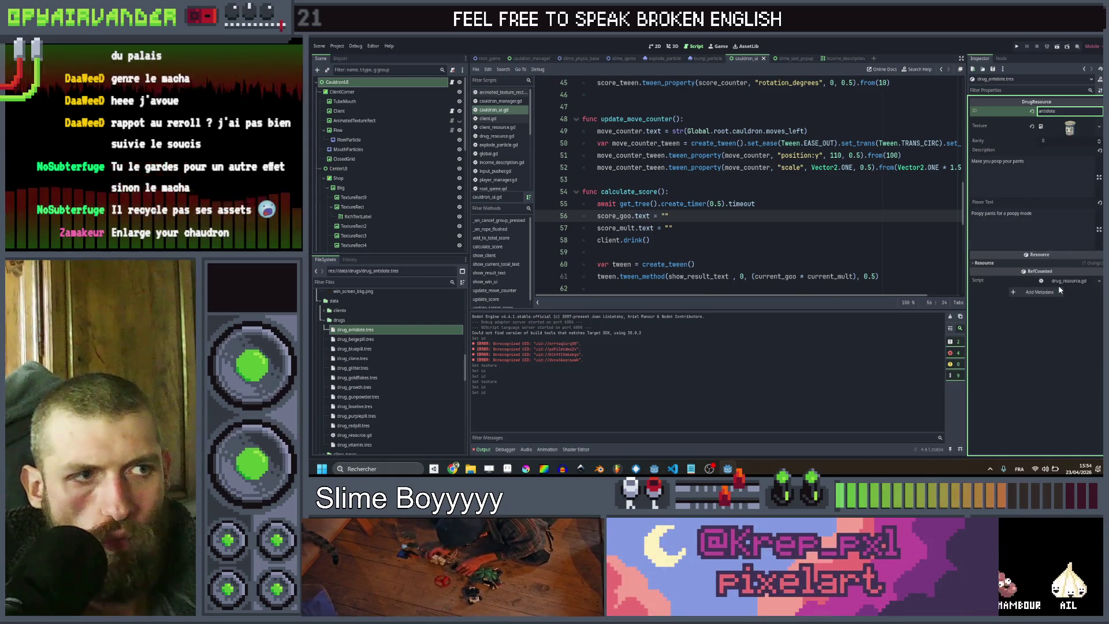
type("antidote")
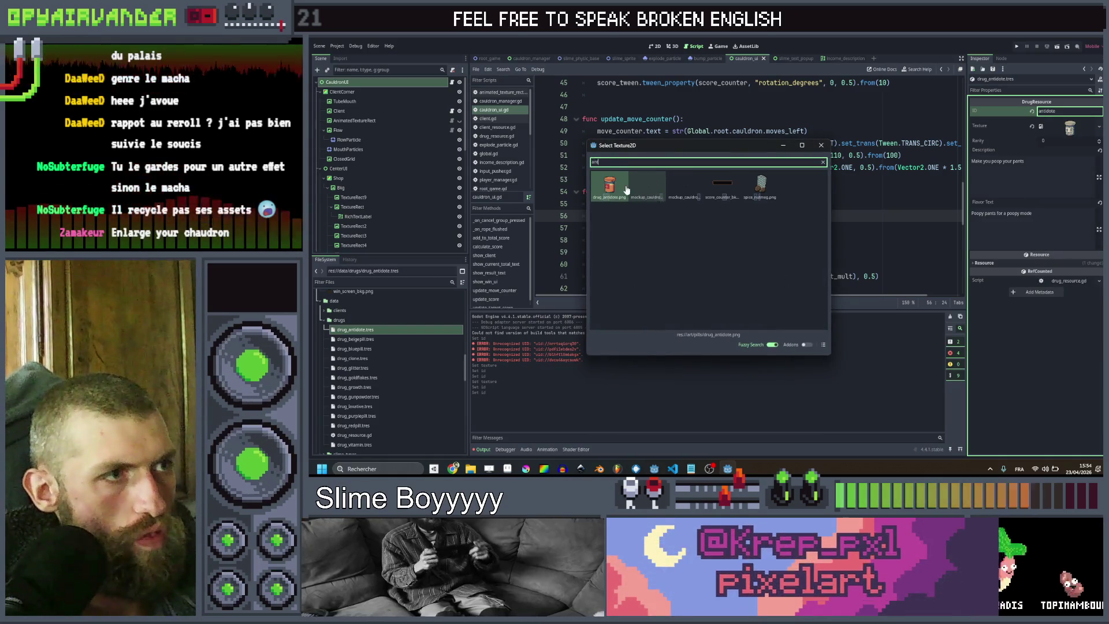
key("Return")
left_click(380, 331)
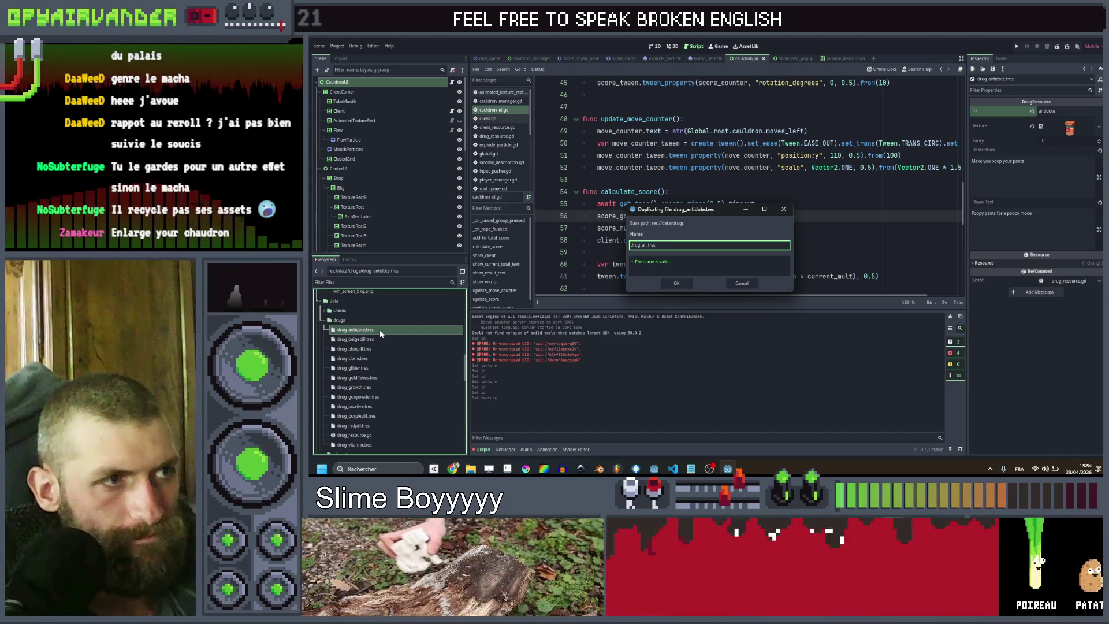
Create drug_poison.tres with ID poison and the dark poison pill texture
type("poison")
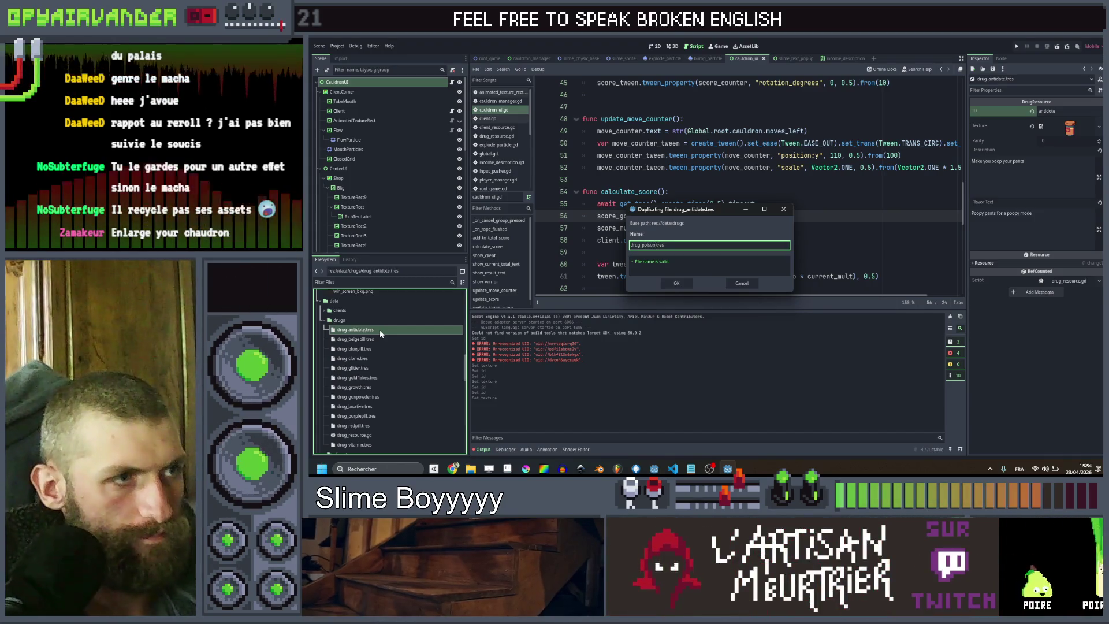
key("Return")
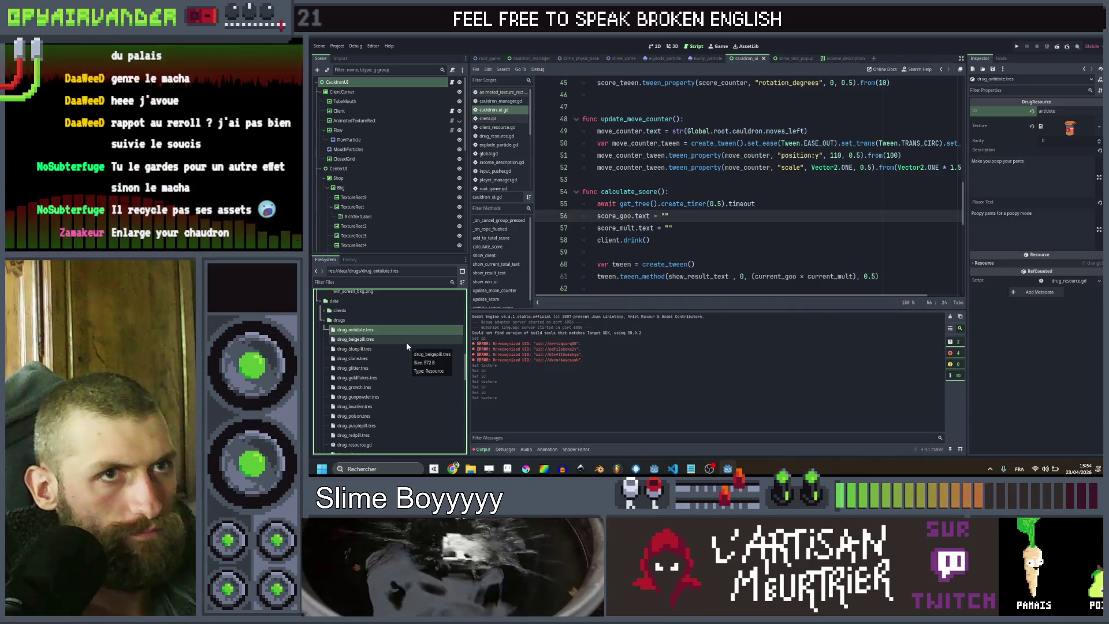
scroll(357, 371, "down", 3)
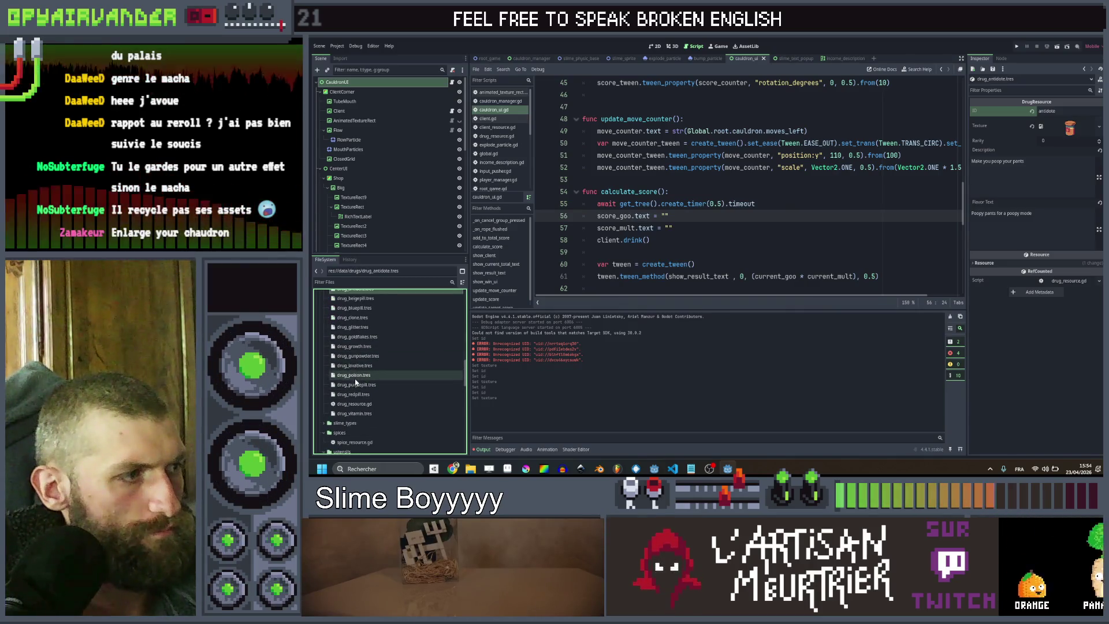
left_click(359, 376)
double_click(1068, 111)
type("poison")
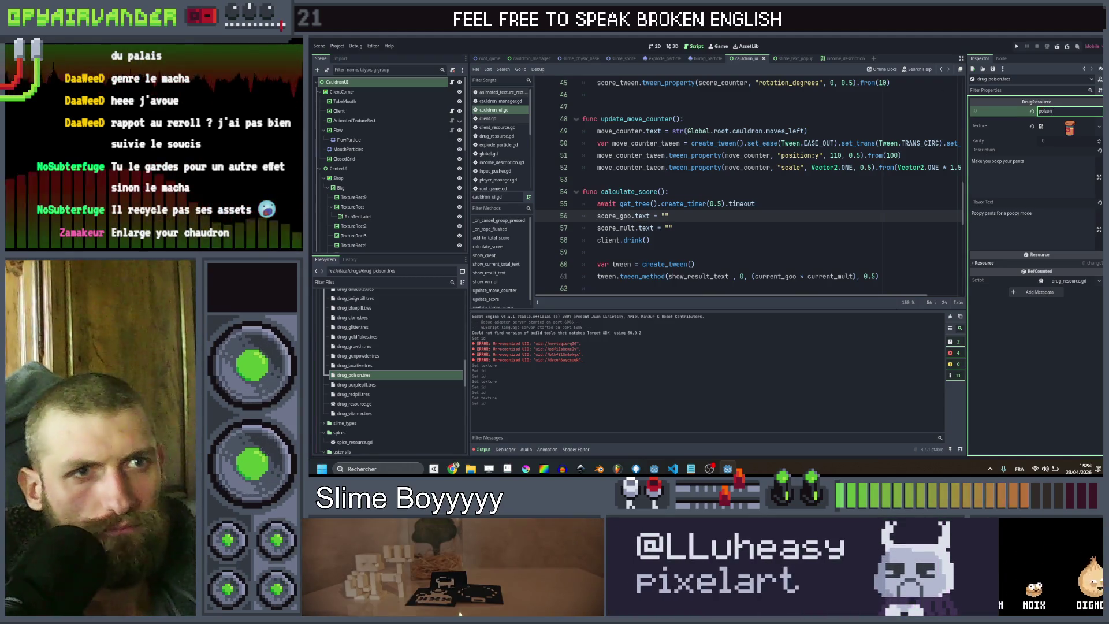
right_click(1076, 134)
left_click(1044, 288)
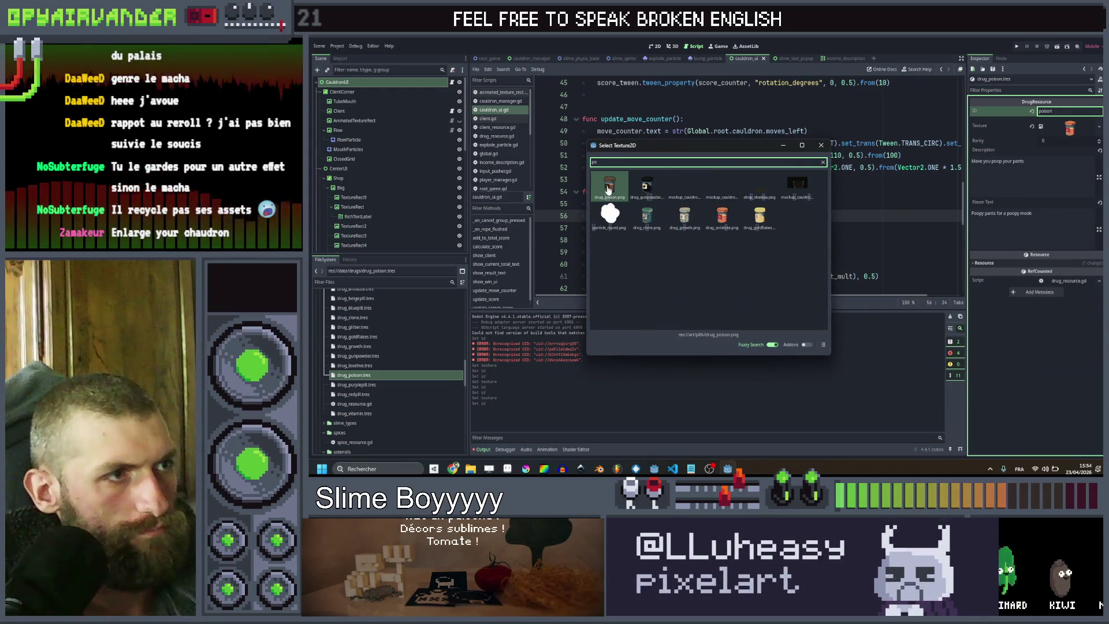
double_click(610, 212)
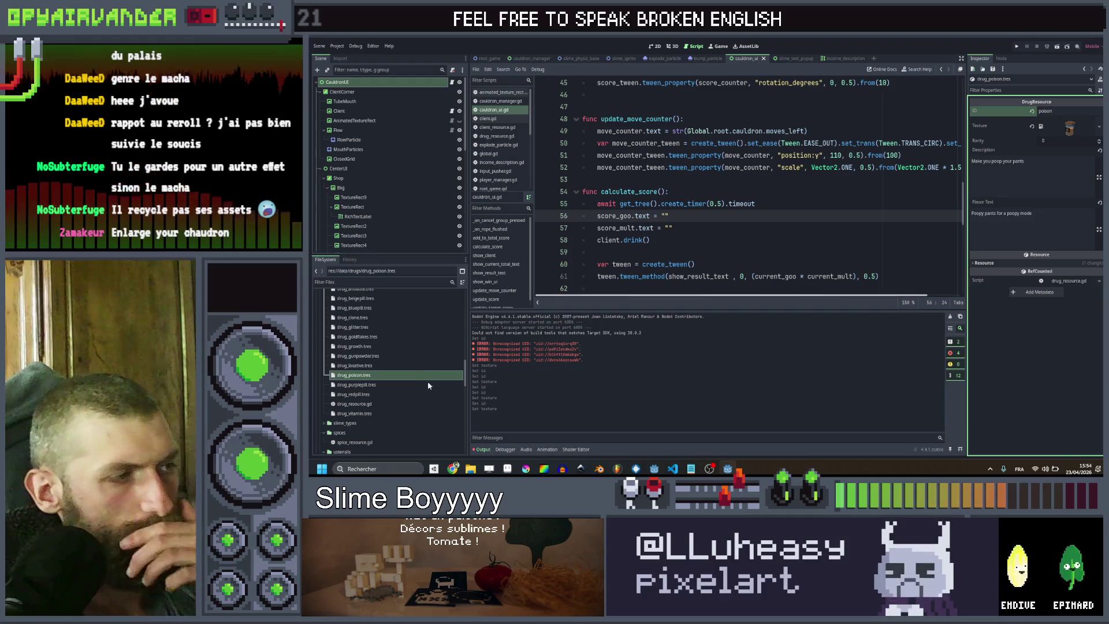
scroll(349, 420, "up", 2)
scroll(349, 420, "down", 3)
left_click(348, 414)
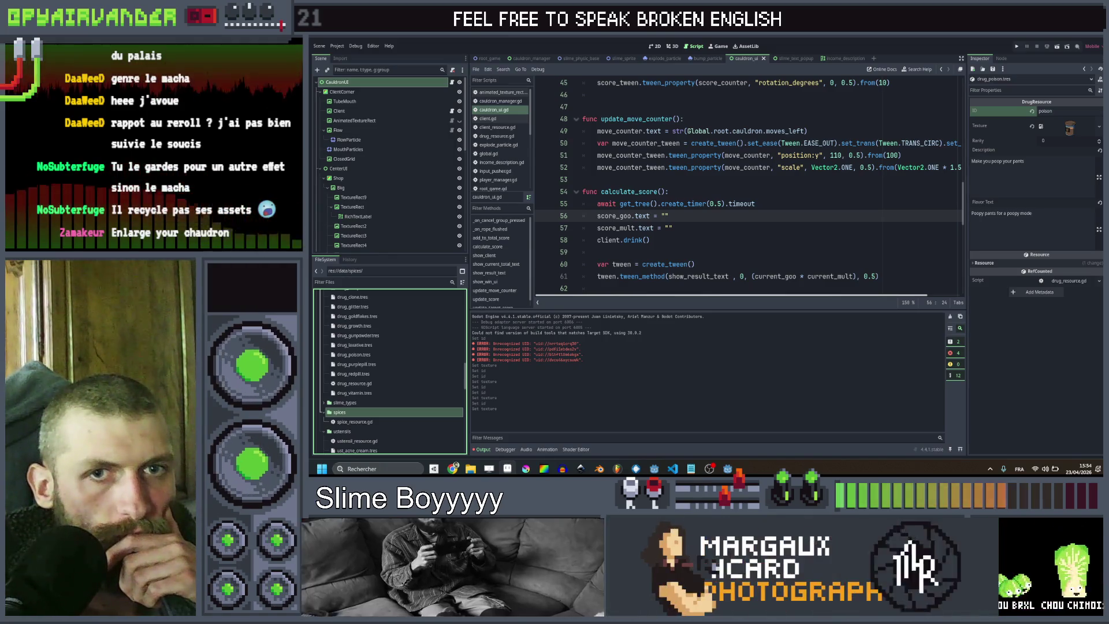
Rename spice_Herbs.png in art/spices to the lowercase spice_herbs.png
scroll(341, 388, "up", 10)
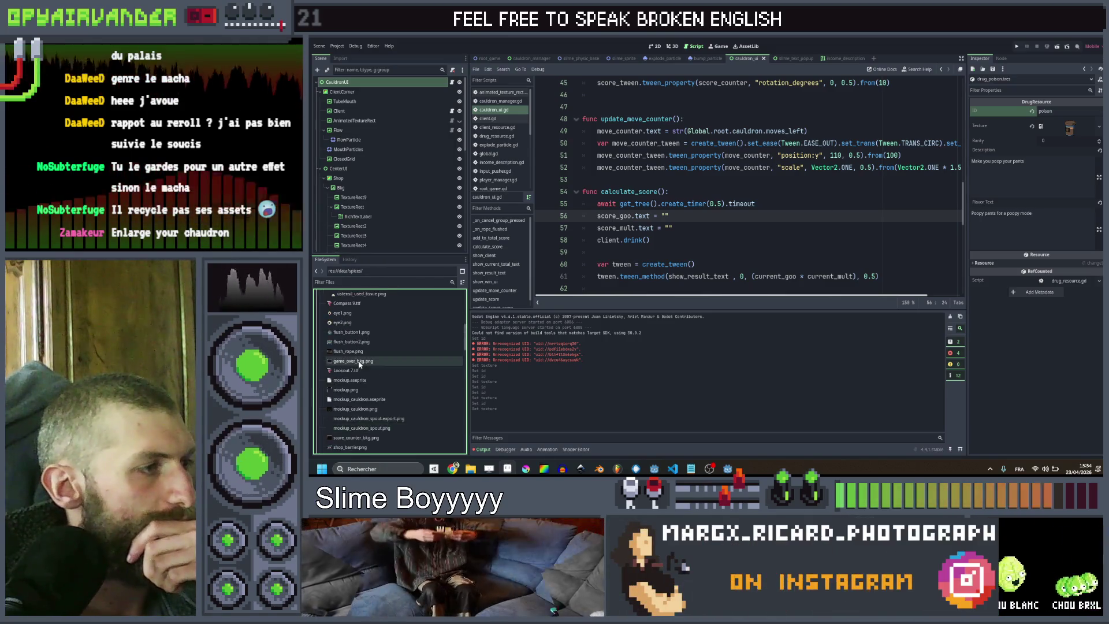
left_click(324, 344)
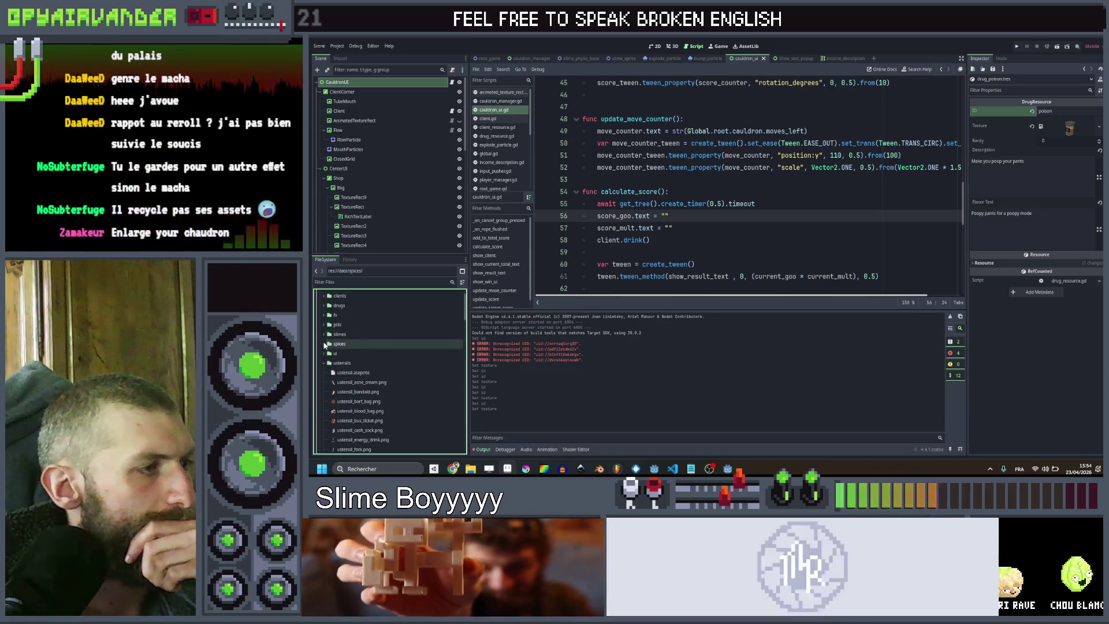
left_click(353, 373)
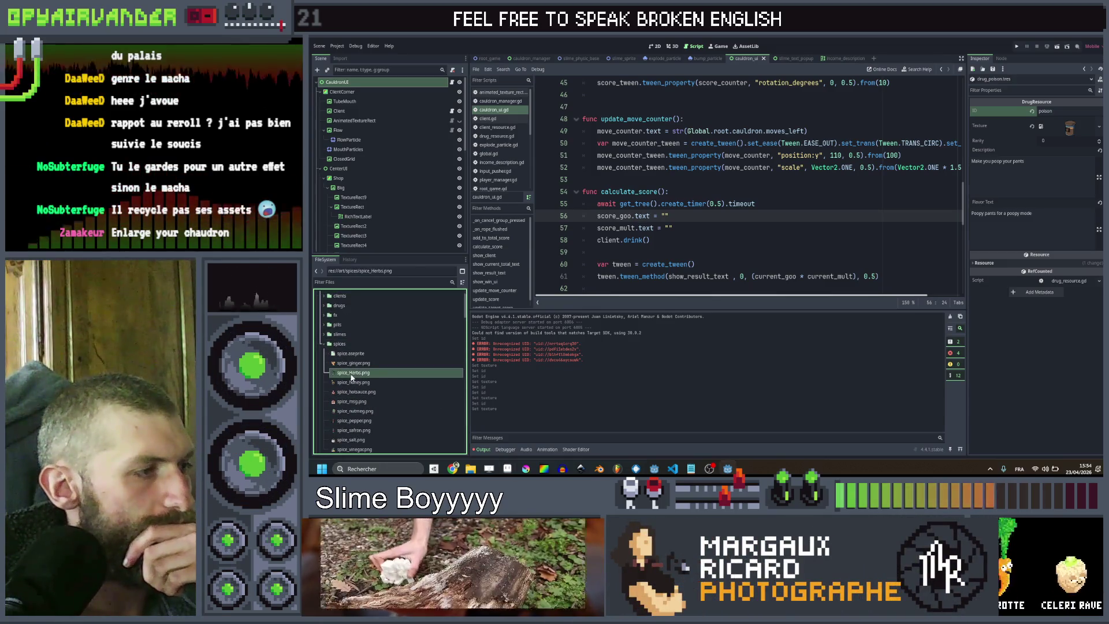
mouse_move(353, 375)
key("F2")
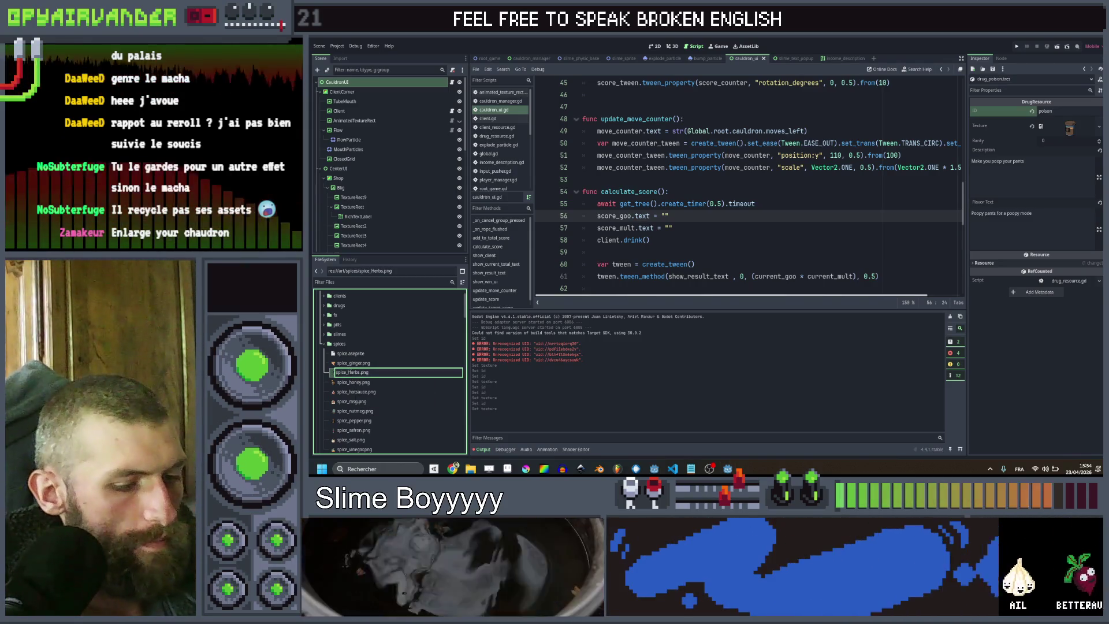
key("Return")
Create a new SpiceResource in data/spices and save it as spice_salt.tres
scroll(407, 379, "down", 5)
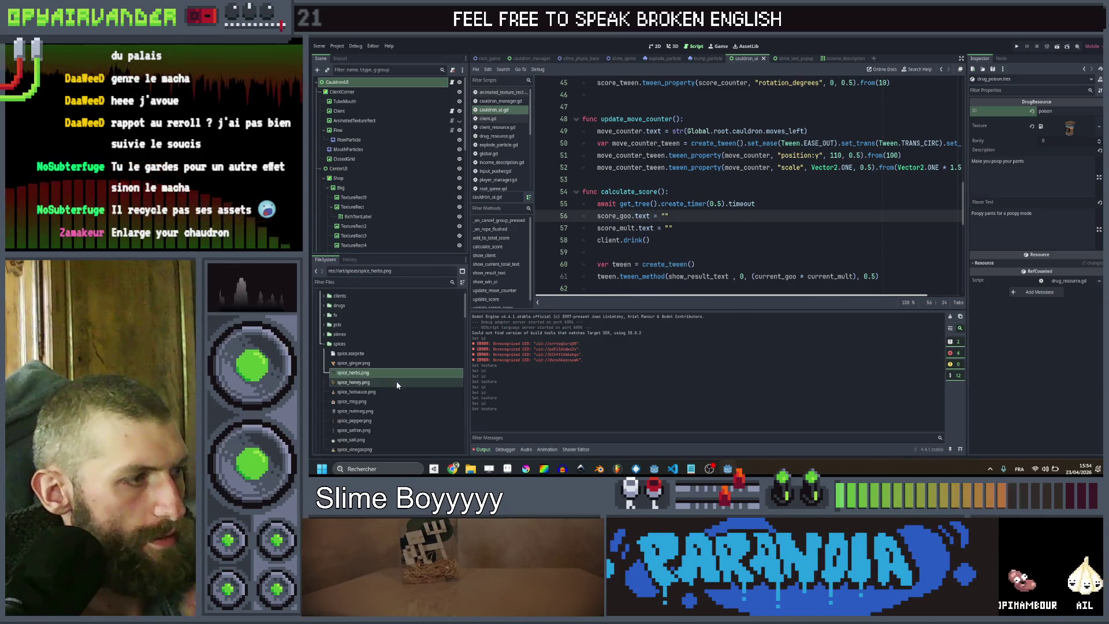
scroll(364, 352, "down", 3)
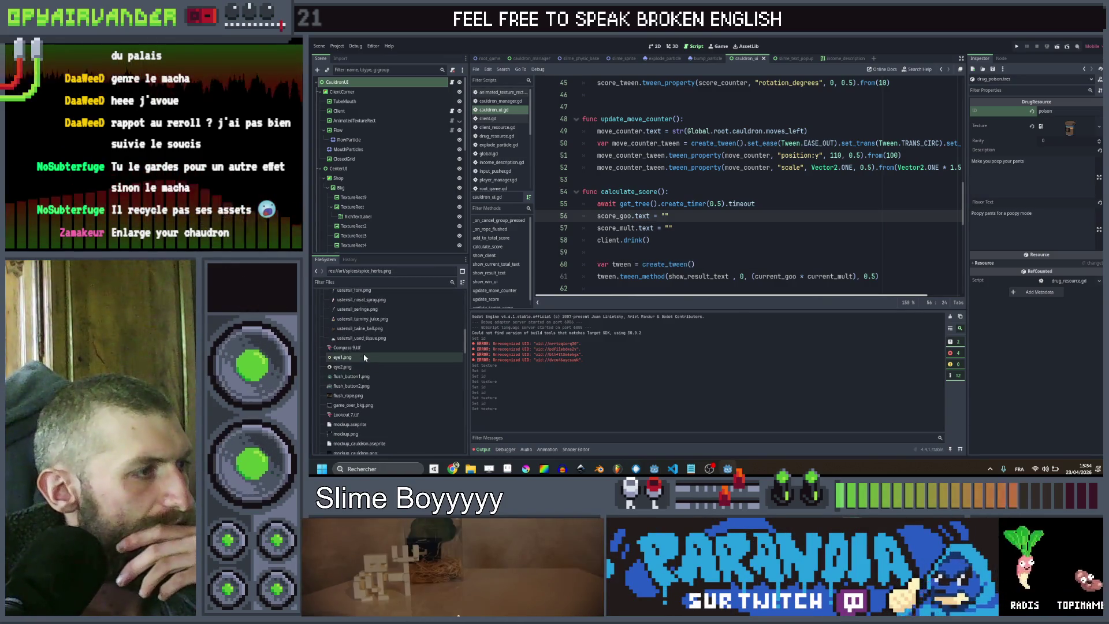
scroll(364, 352, "down", 5)
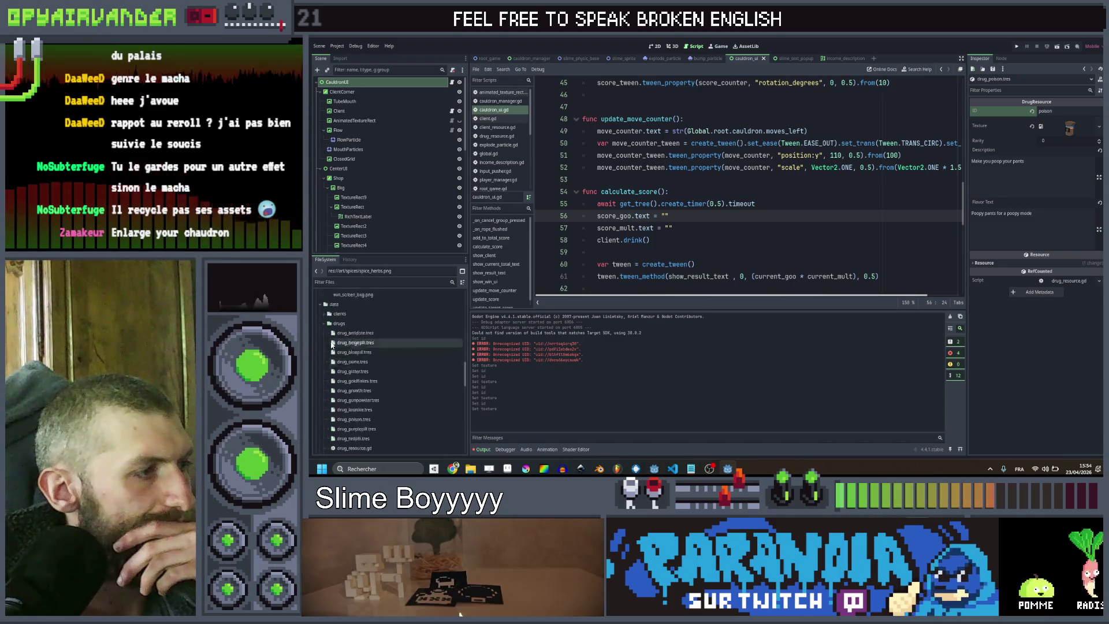
left_click(324, 343)
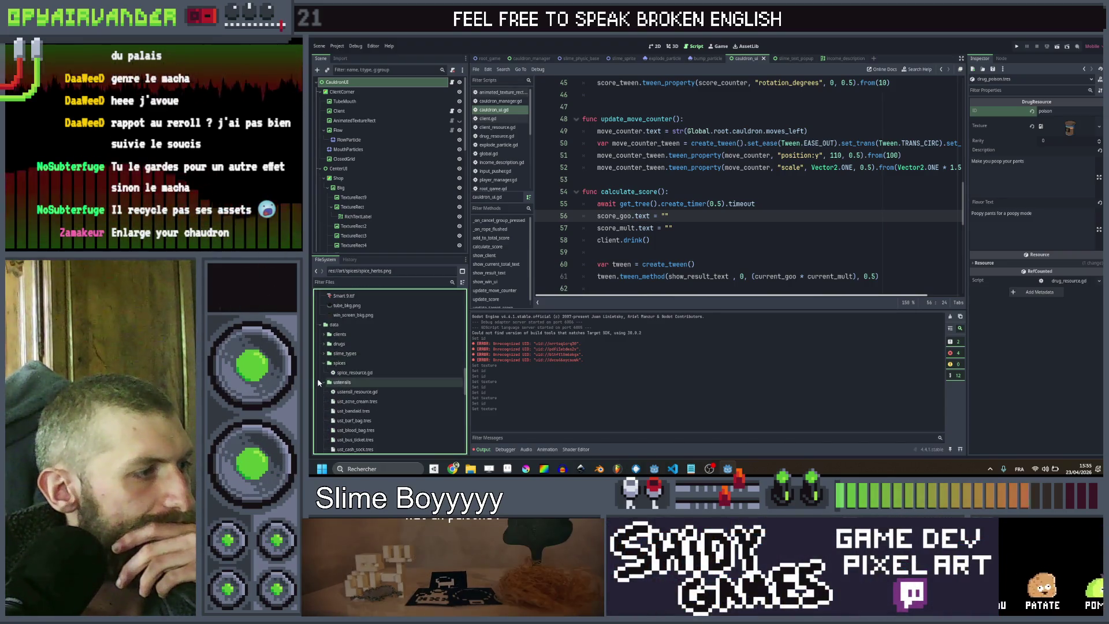
right_click(345, 363)
mouse_move(379, 328)
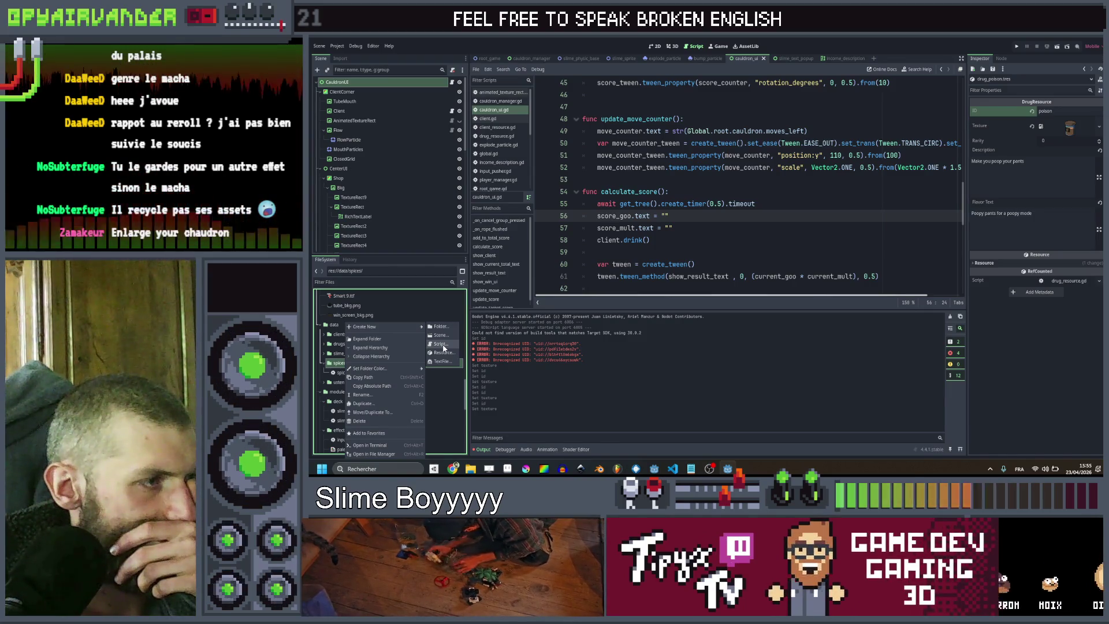
left_click(445, 356)
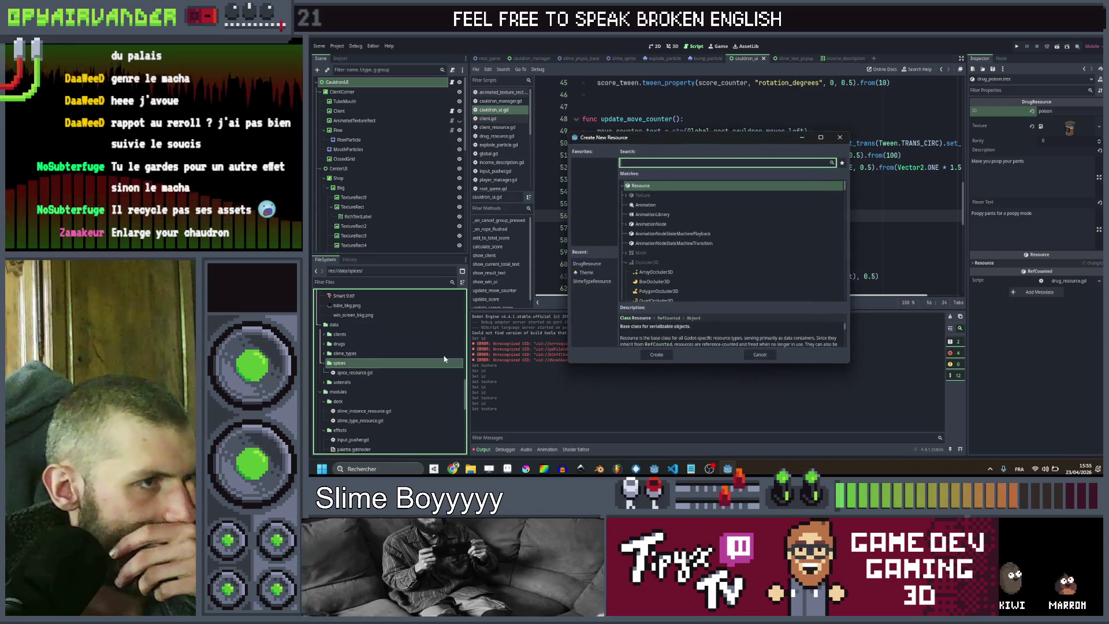
type("spi")
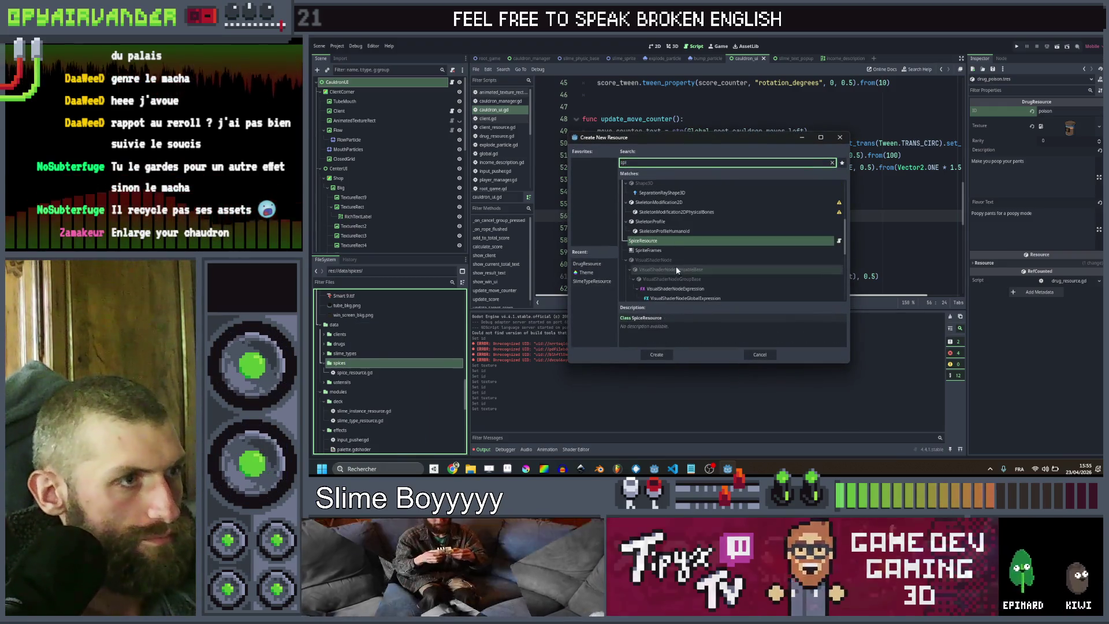
key("Return")
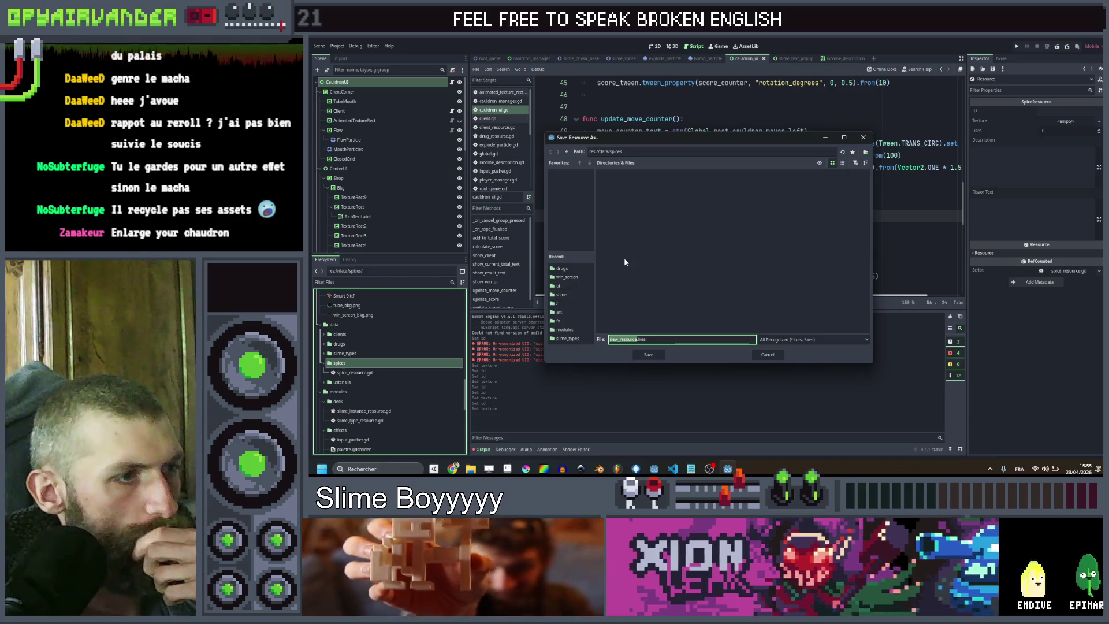
type("spice_")
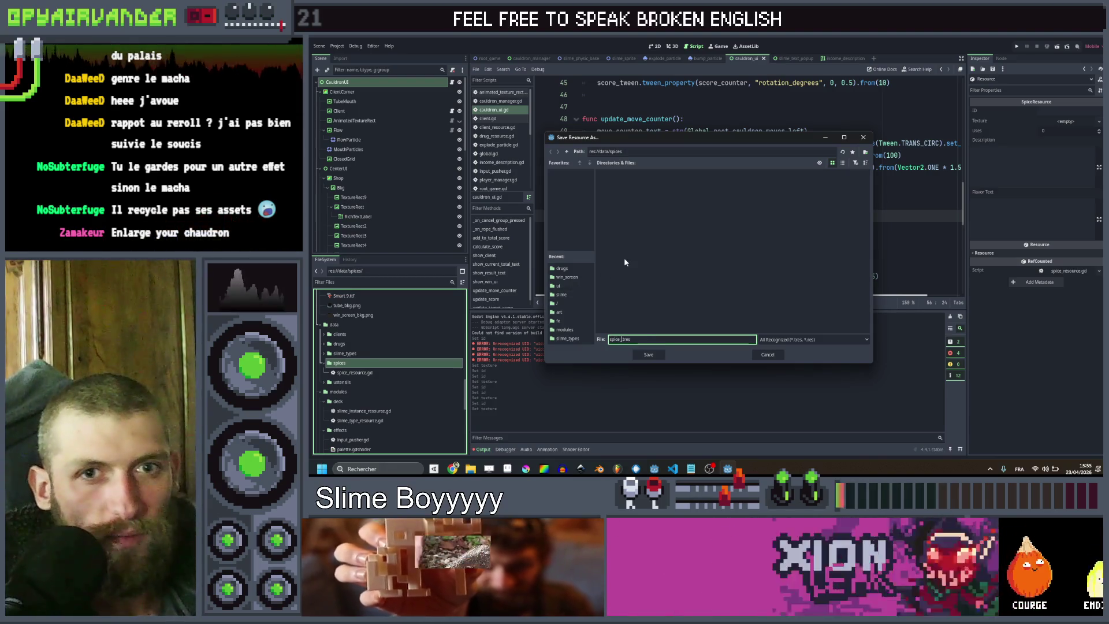
type("lt")
key("Return")
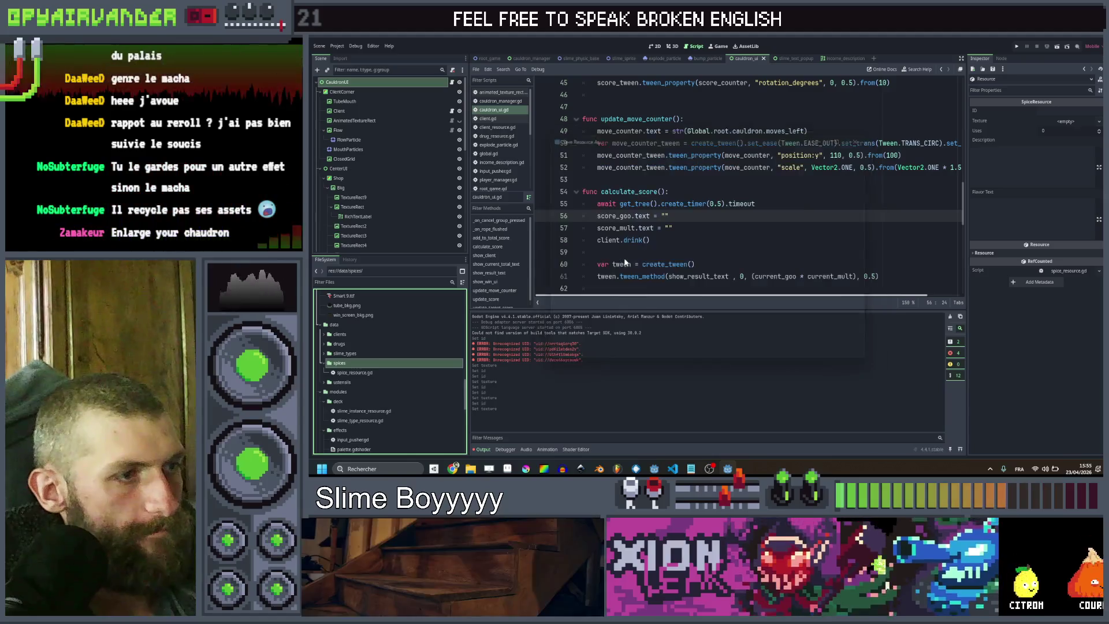
left_click(351, 381)
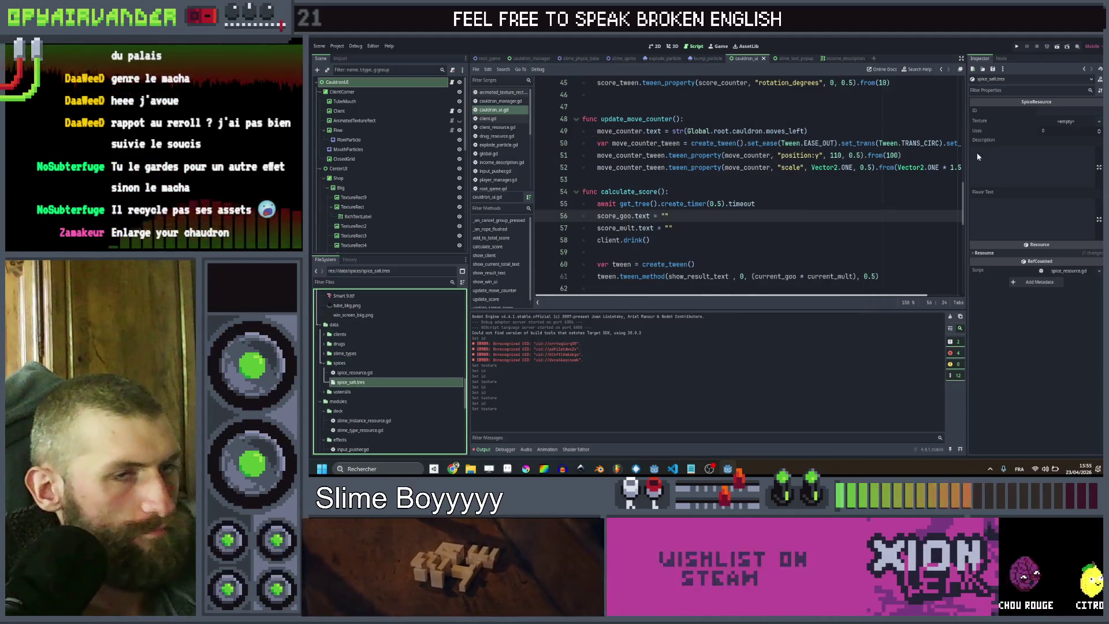
Give spice_salt.tres the ID salt, the salt image texture, and description and flavor text
type("salt")
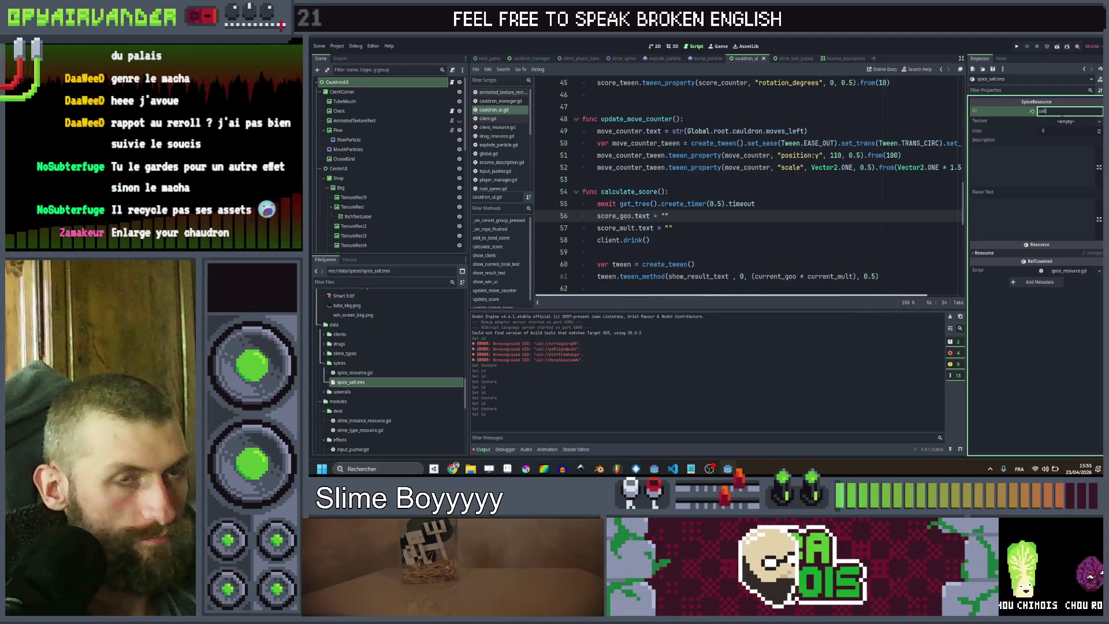
left_click(1064, 128)
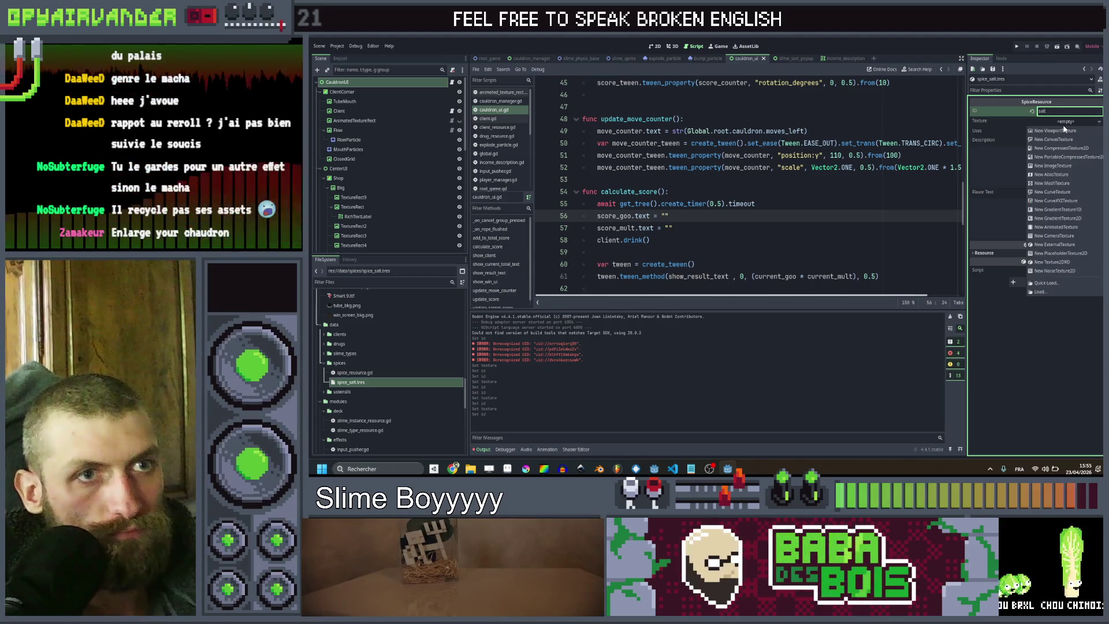
left_click(1066, 282)
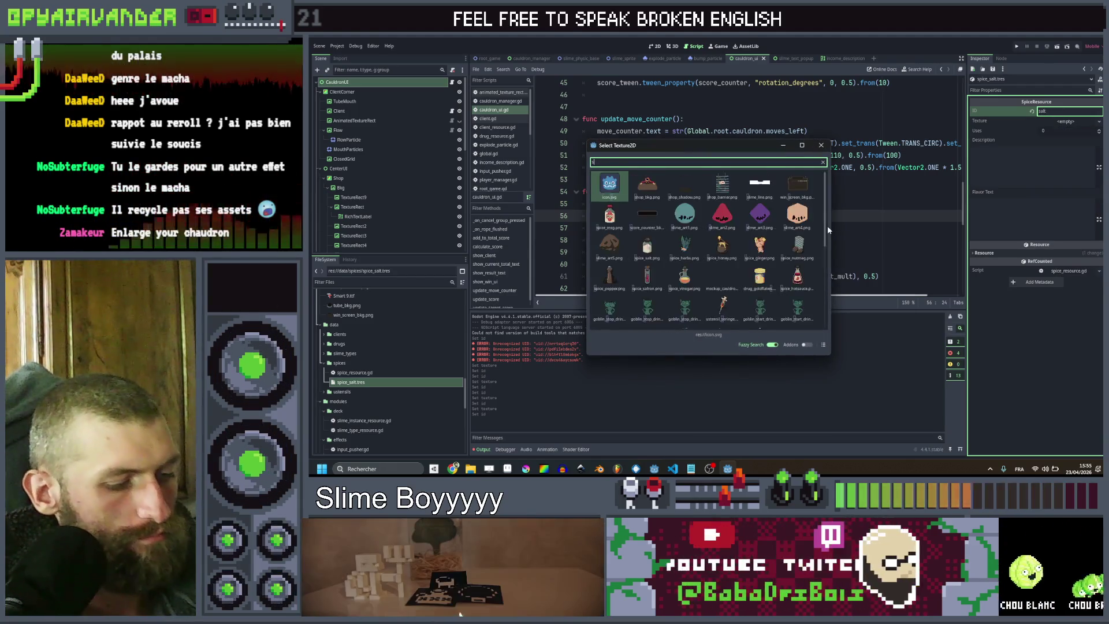
double_click(612, 194)
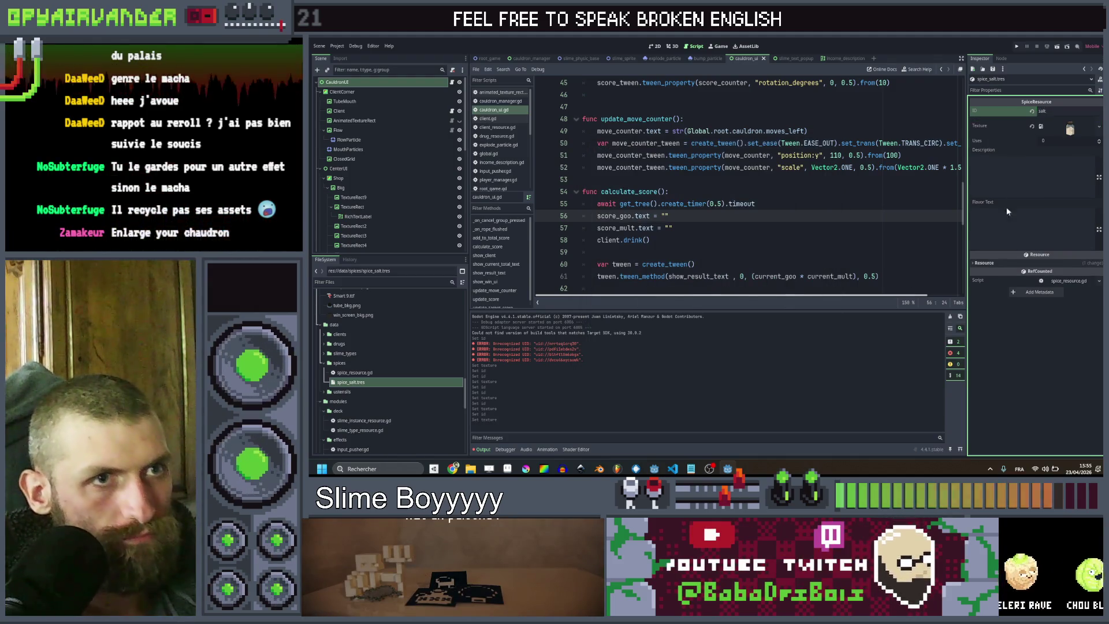
left_click(1024, 164)
type("Sel")
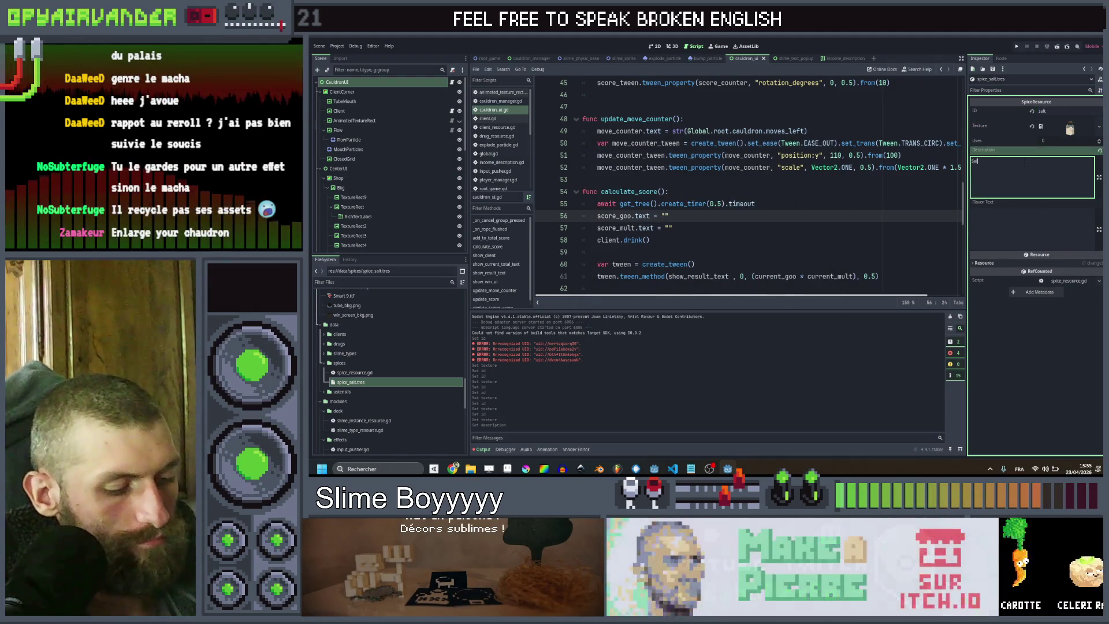
type(" boi")
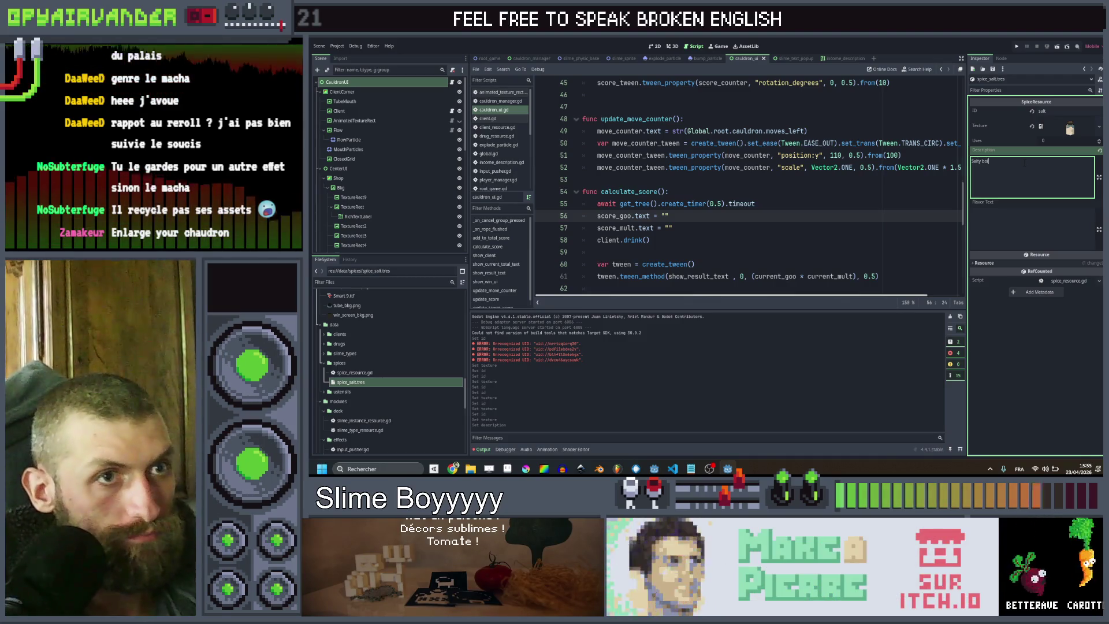
left_click(1011, 213)
type("So saltyyyyyyyyyy")
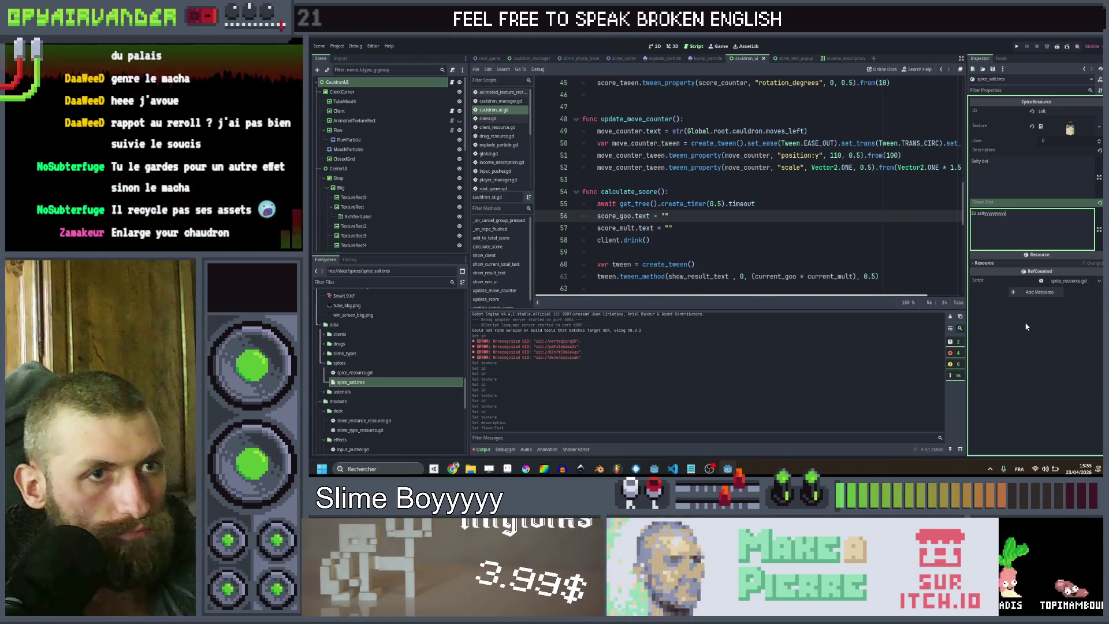
key("Escape")
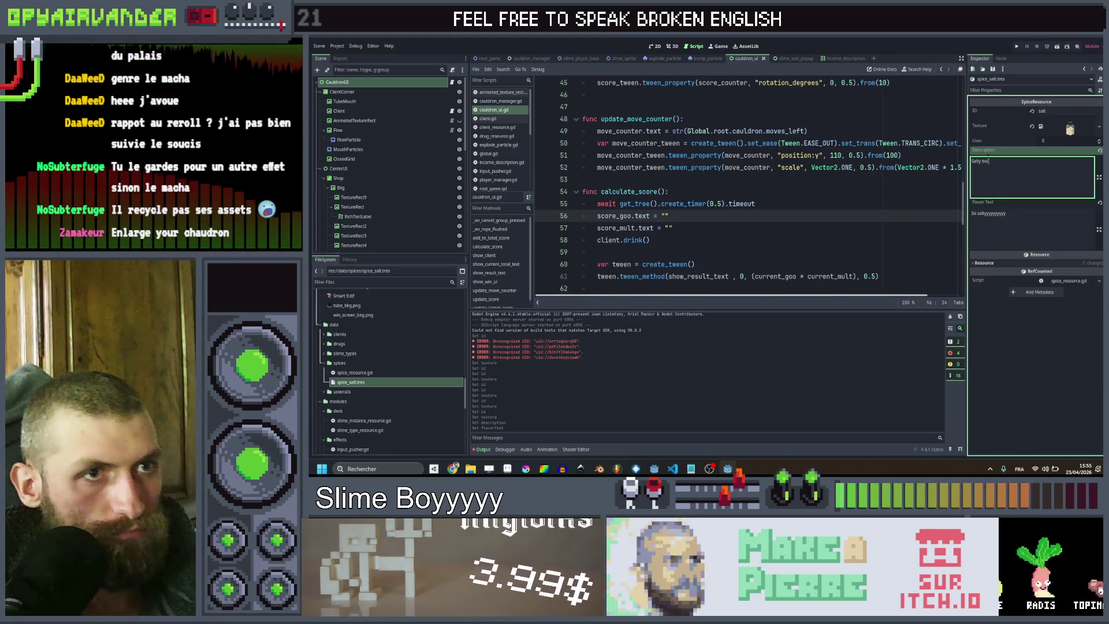
double_click(981, 161)
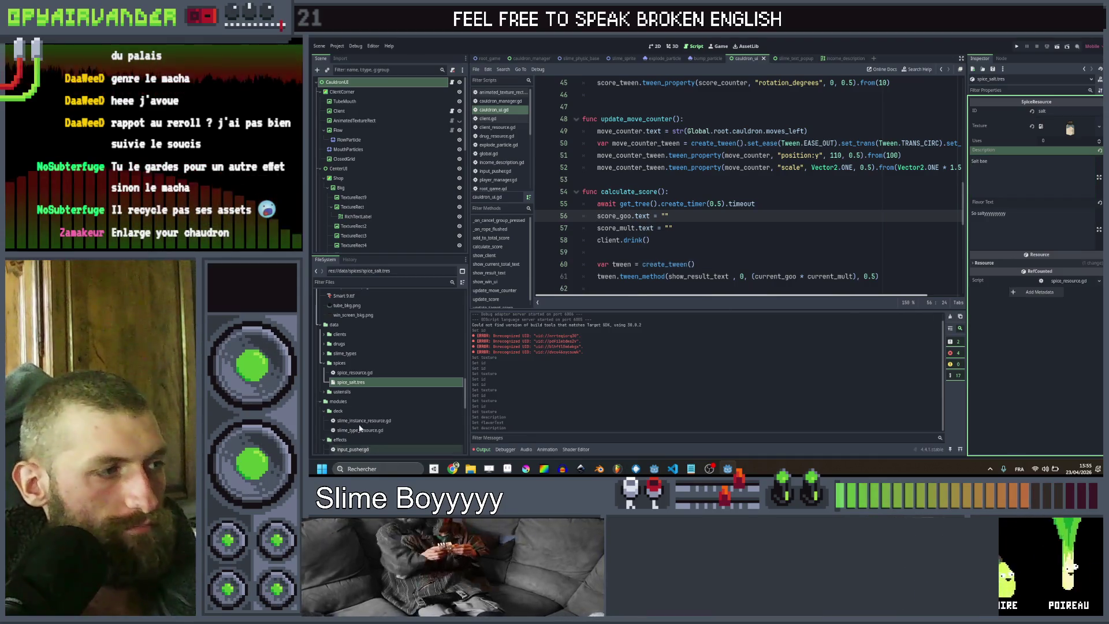
Duplicate spice_salt.tres as spice_msg.tres
left_click(342, 382)
key("ctrl+d")
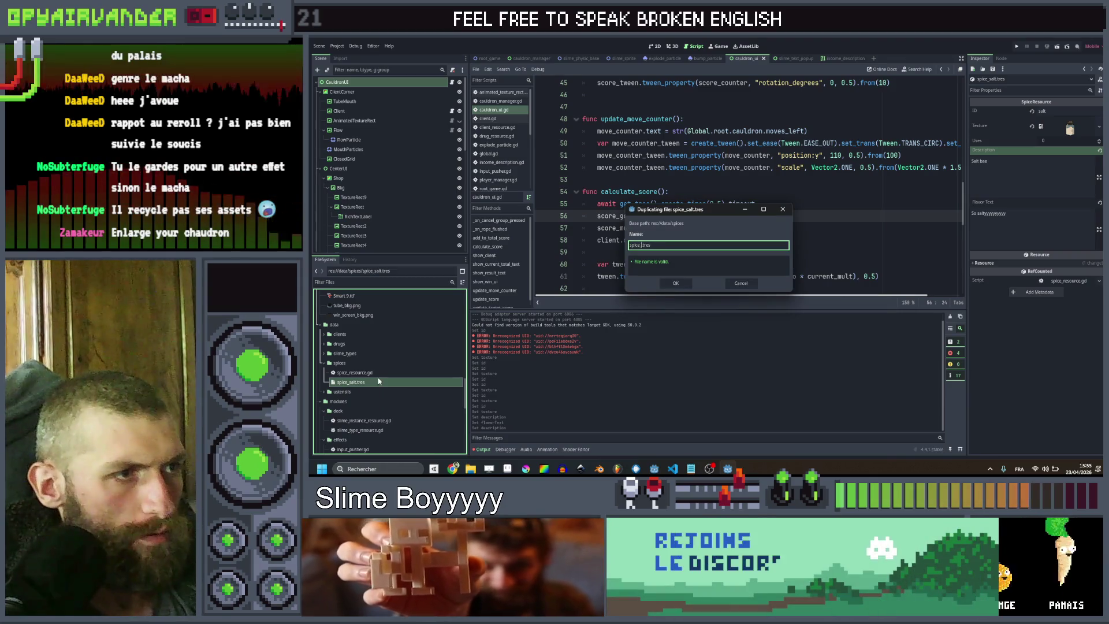
type("msg")
key("Return")
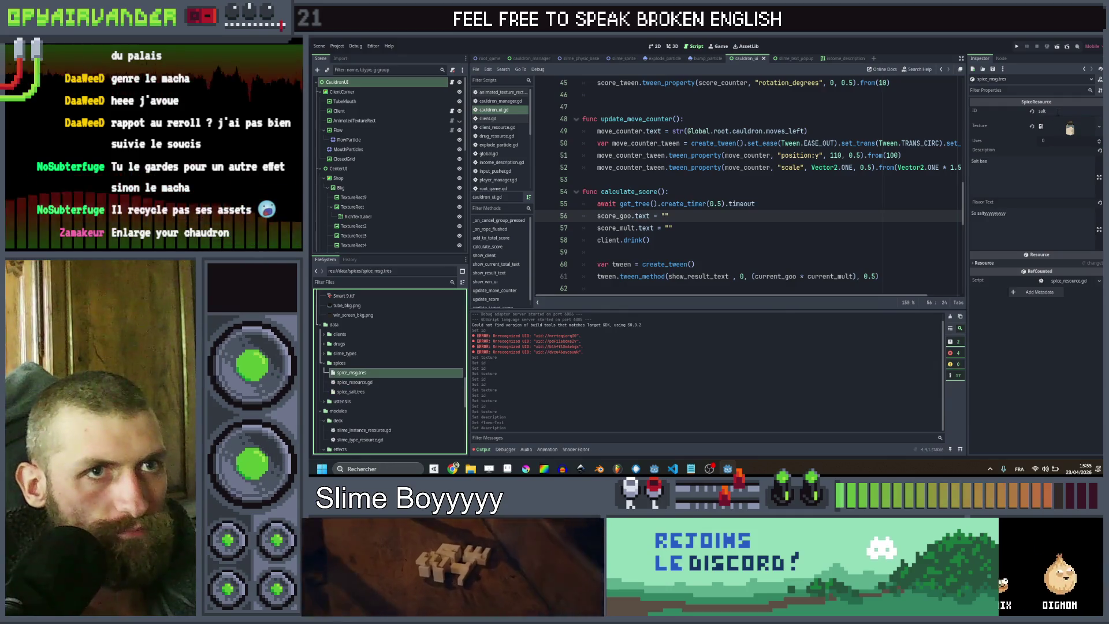
Set the msg spice's ID and assign spice_msg.png as its texture
type("msg")
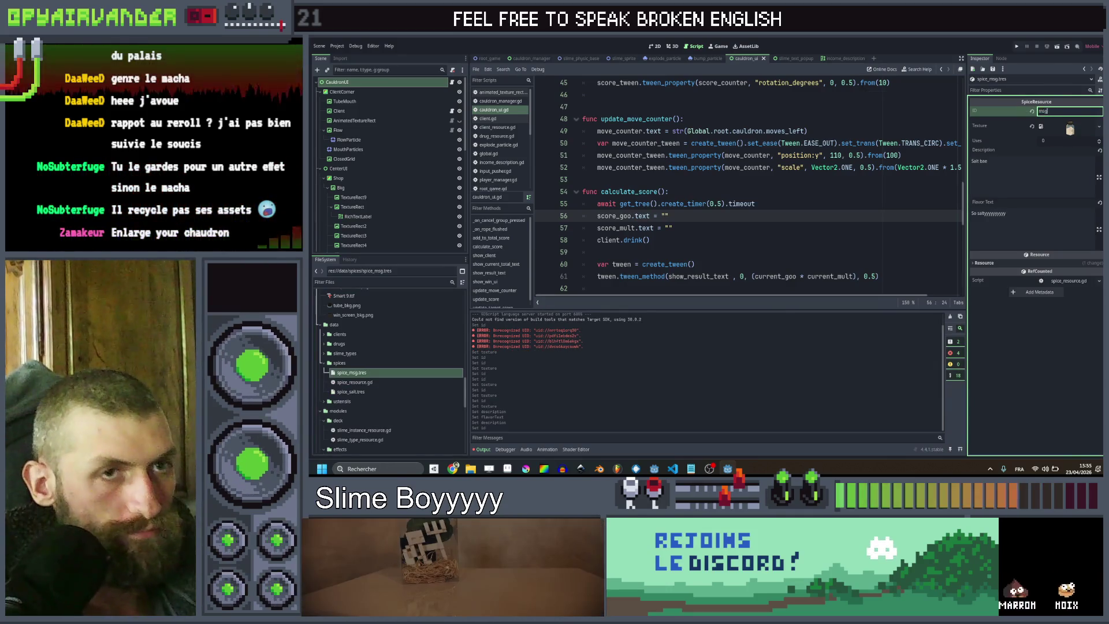
right_click(1080, 129)
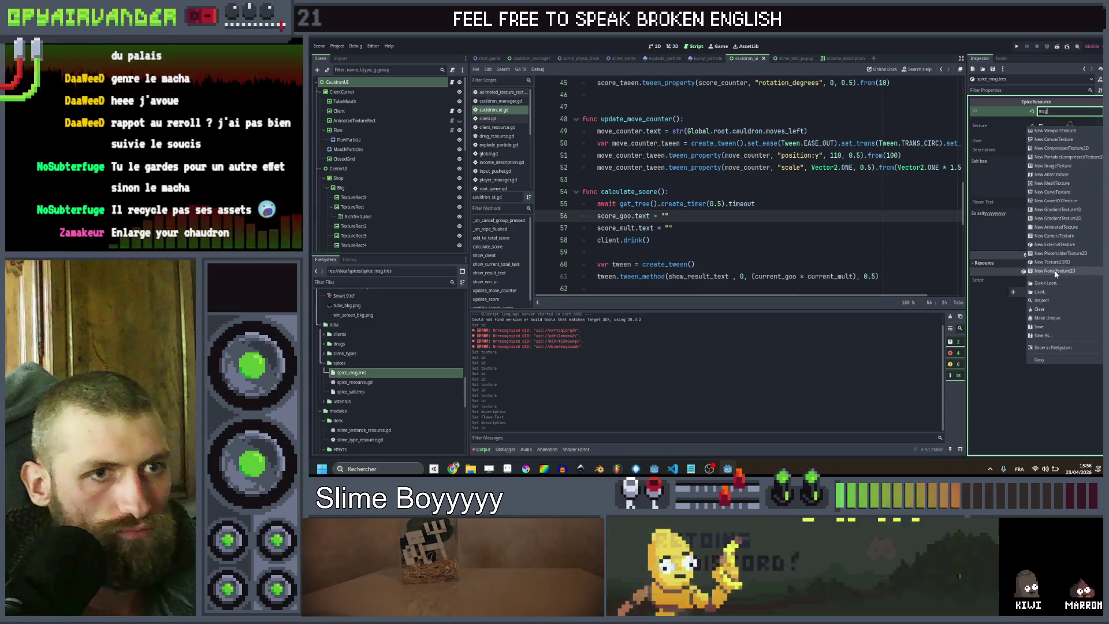
left_click(1056, 282)
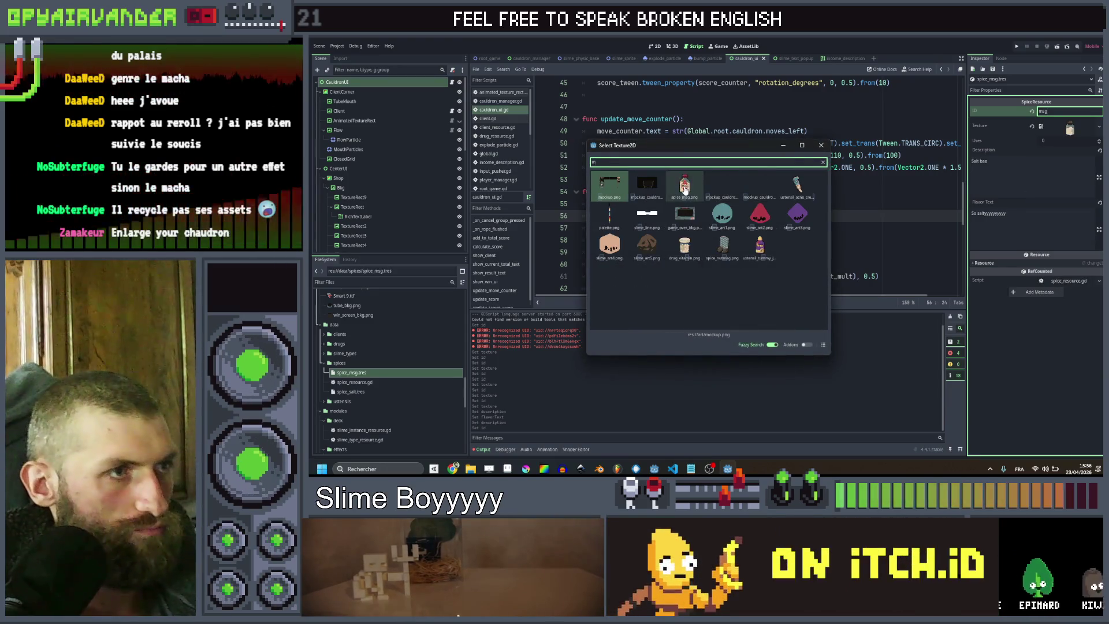
double_click(685, 189)
Duplicate it as spice_herbs.tres with ID herbs and the herbs image texture
left_click(349, 375)
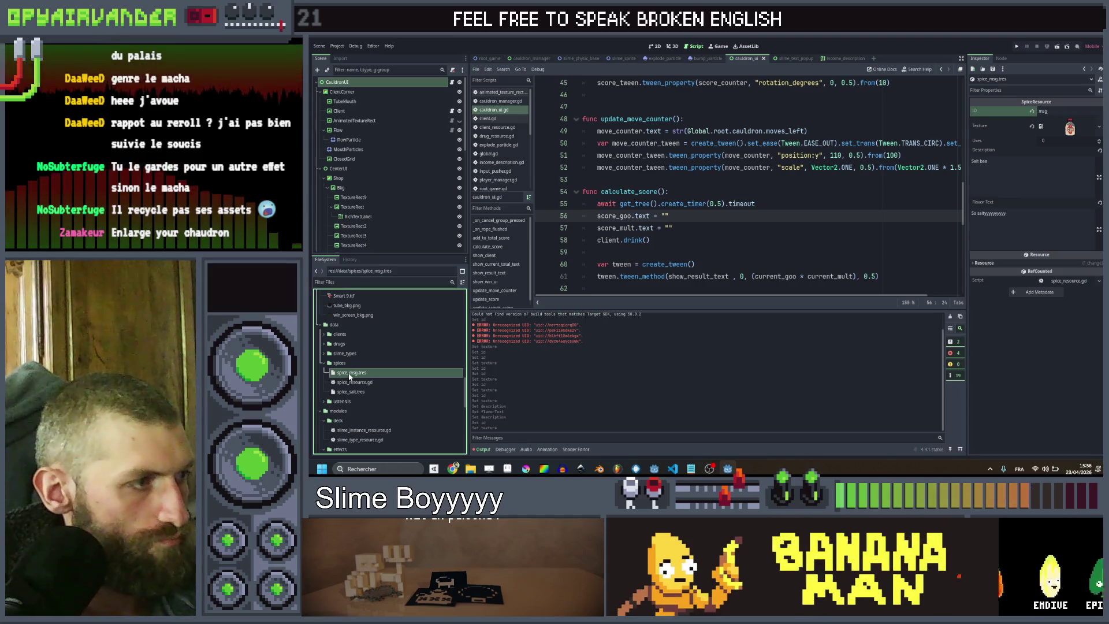
key("ctrl+d")
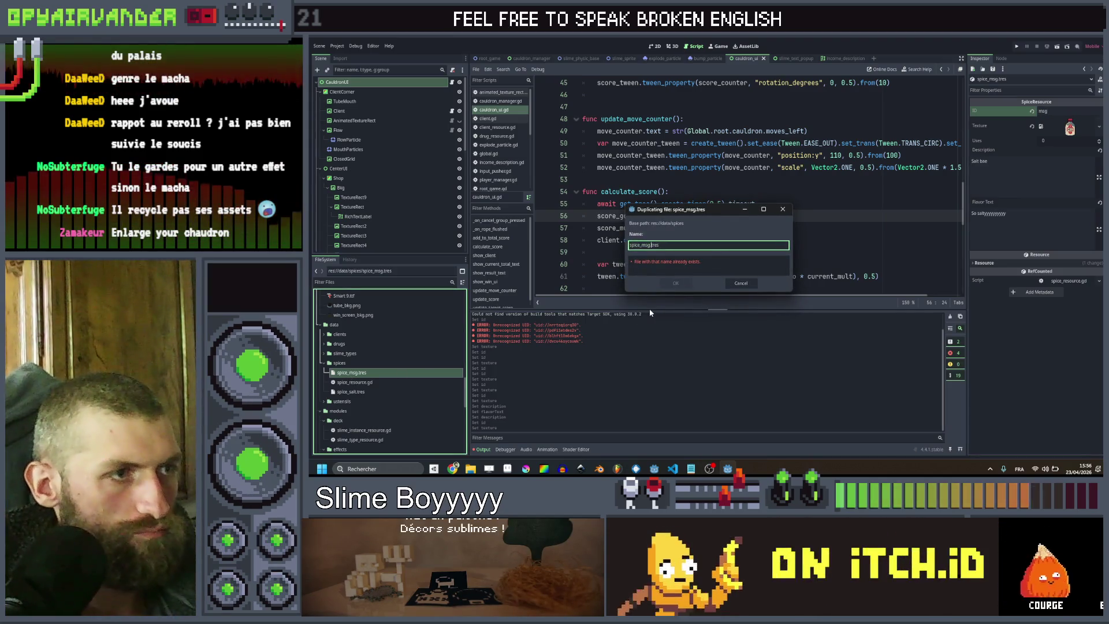
key("BackSpace")
key("BackSpace")
key("BackSpace")
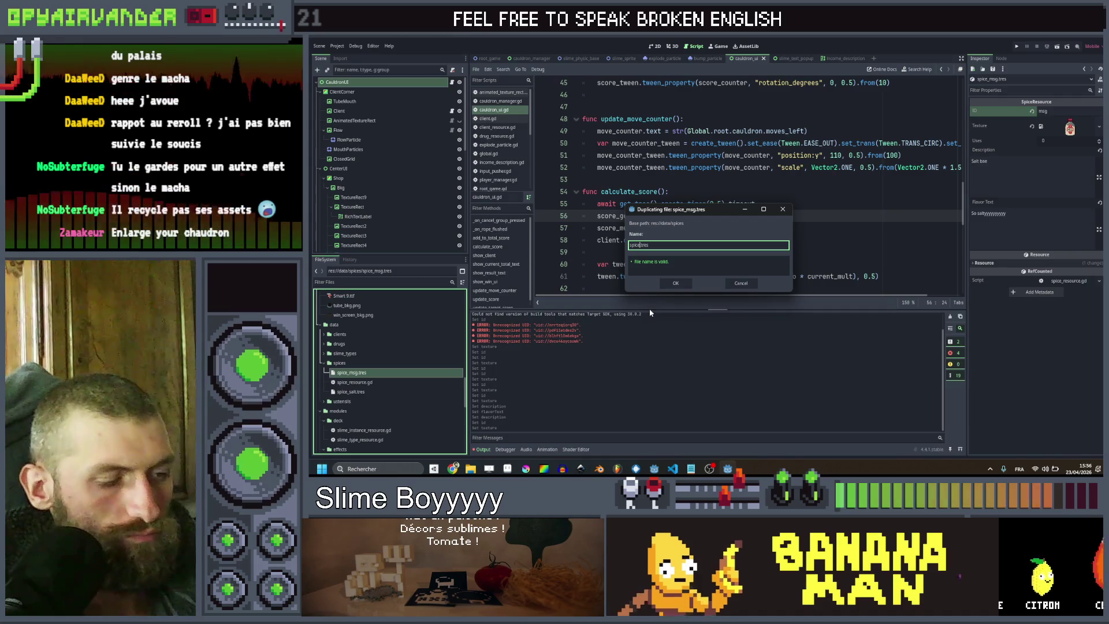
type("_")
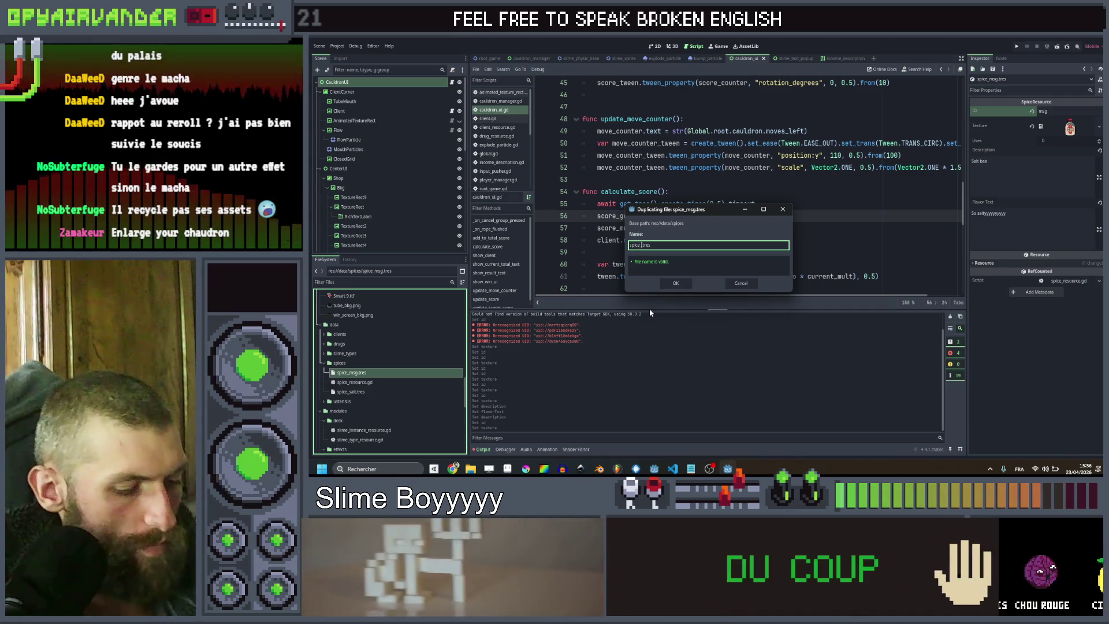
type("herbs")
key("Return")
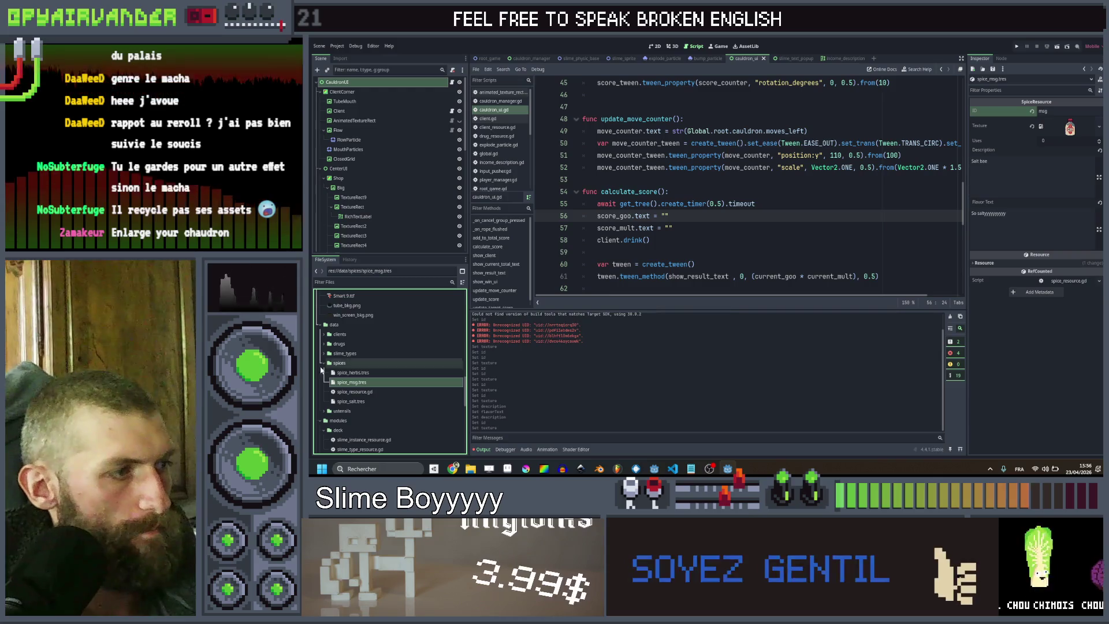
left_click(1068, 111)
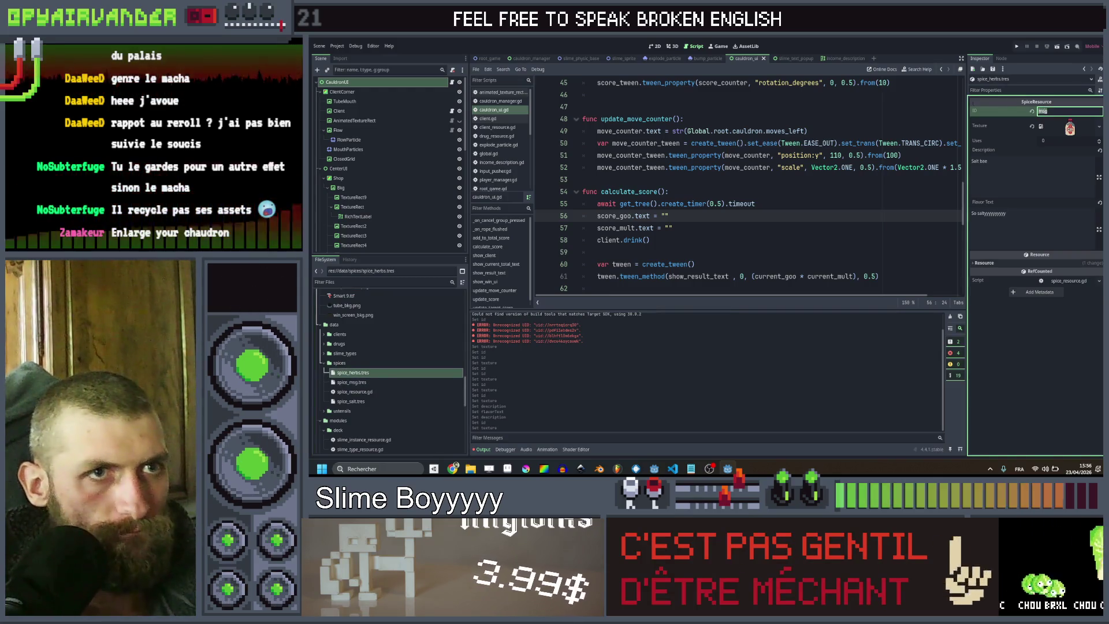
type("herbs")
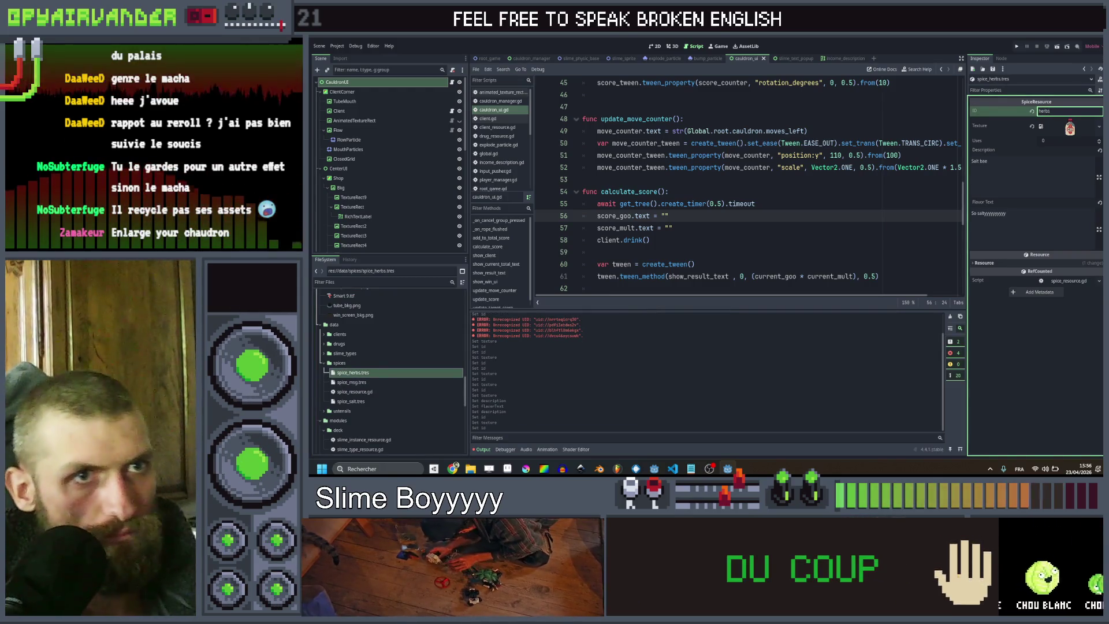
right_click(1068, 123)
left_click(1063, 287)
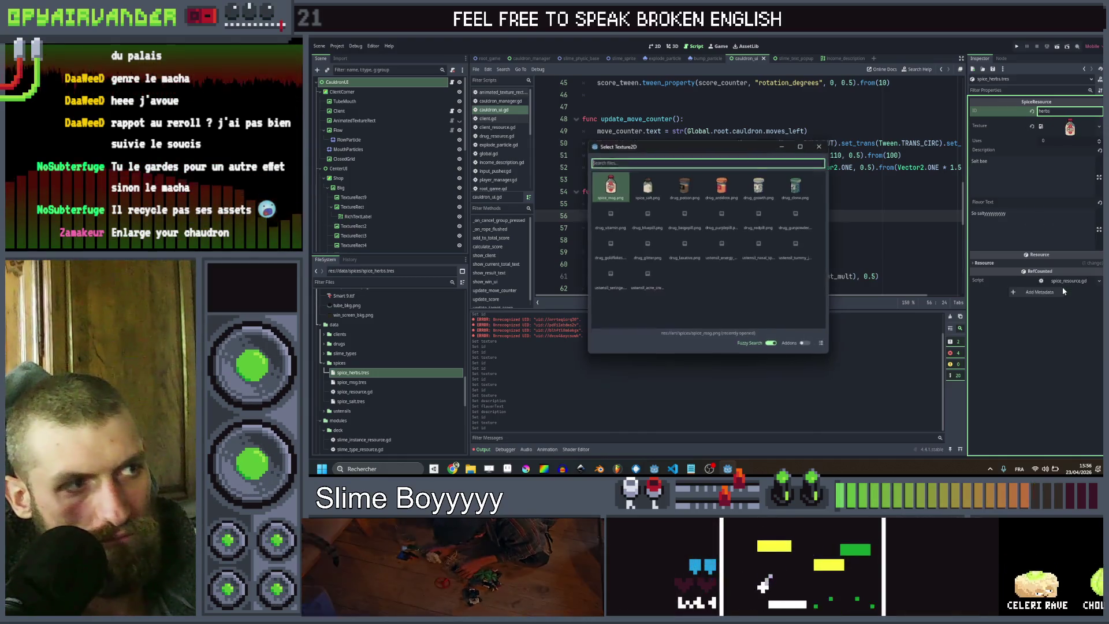
type("herbs")
key("Return")
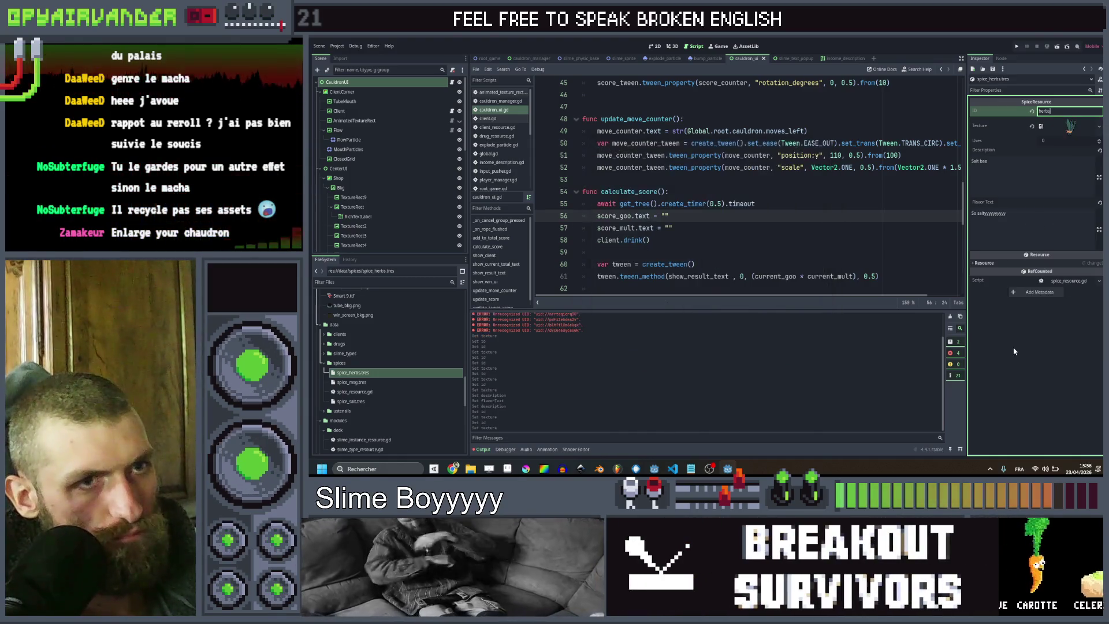
Duplicate spice_herbs.tres as spice_safron.tres
left_click(418, 378)
key("ctrl+d")
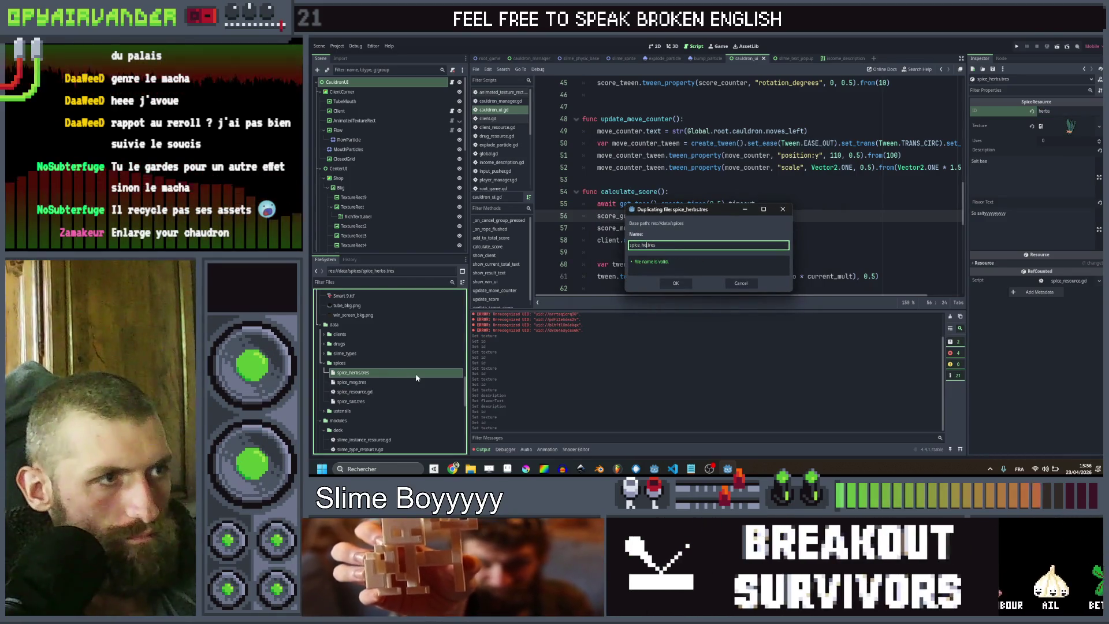
key("BackSpace")
key("BackSpace")
key("BackSpace")
type("safron")
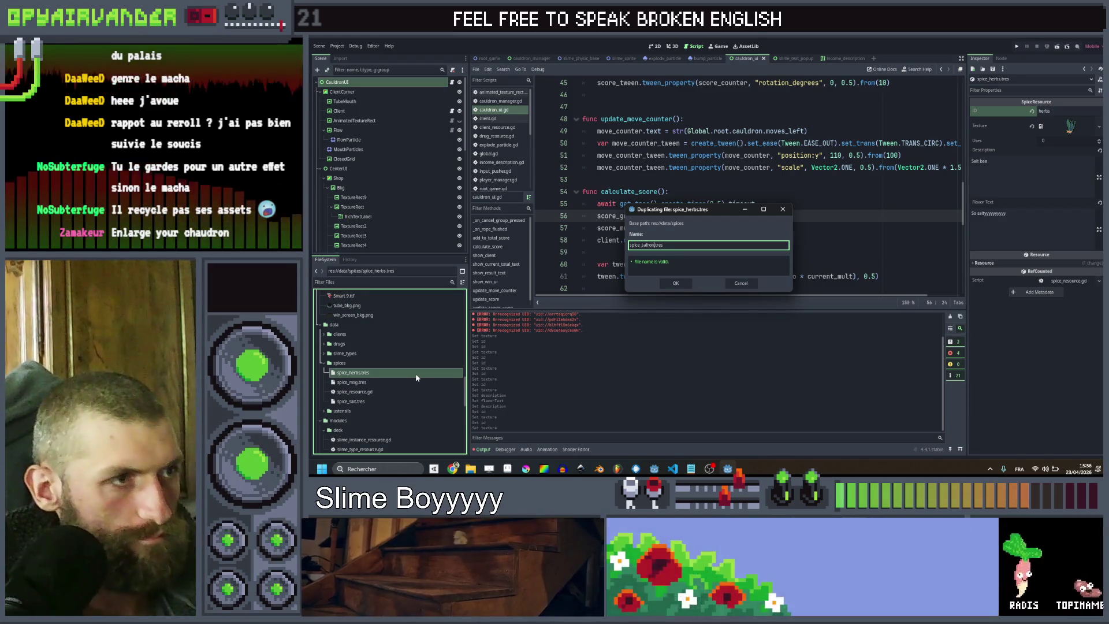
key("Return")
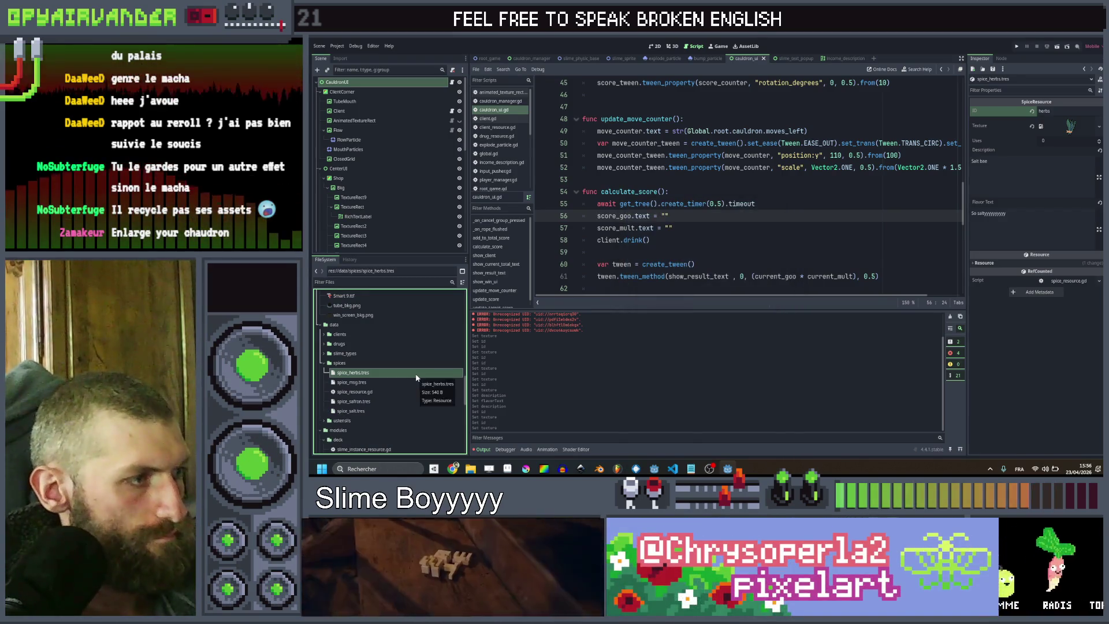
left_click(395, 400)
Set the saffron spice's ID and give it the saffron vial texture
left_click(1045, 111)
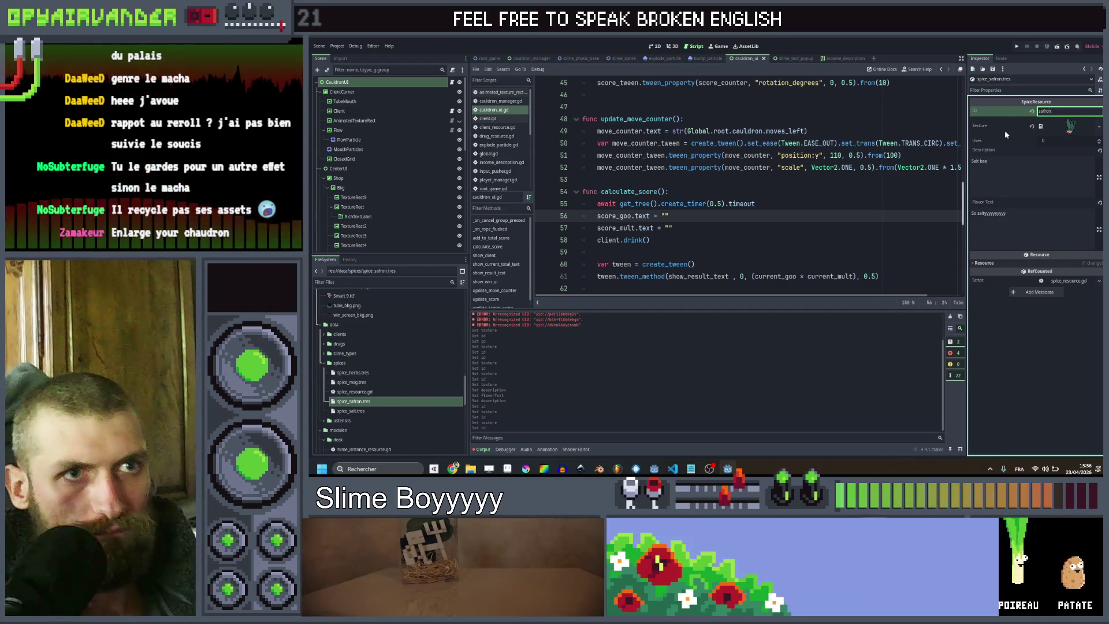
right_click(1068, 133)
left_click(1080, 285)
type("safr")
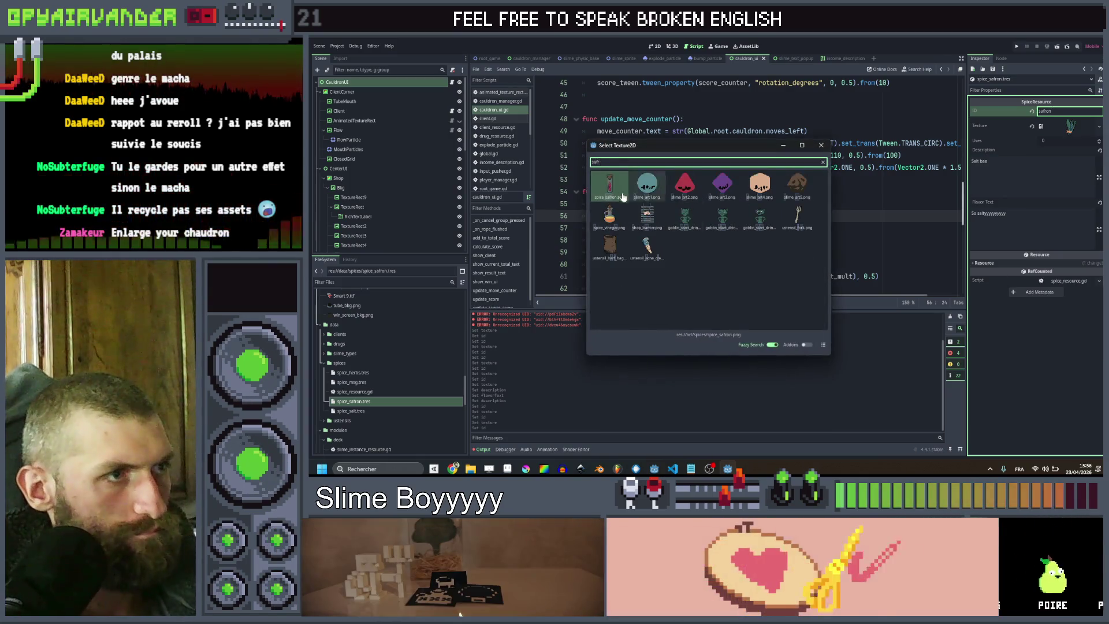
key("Return")
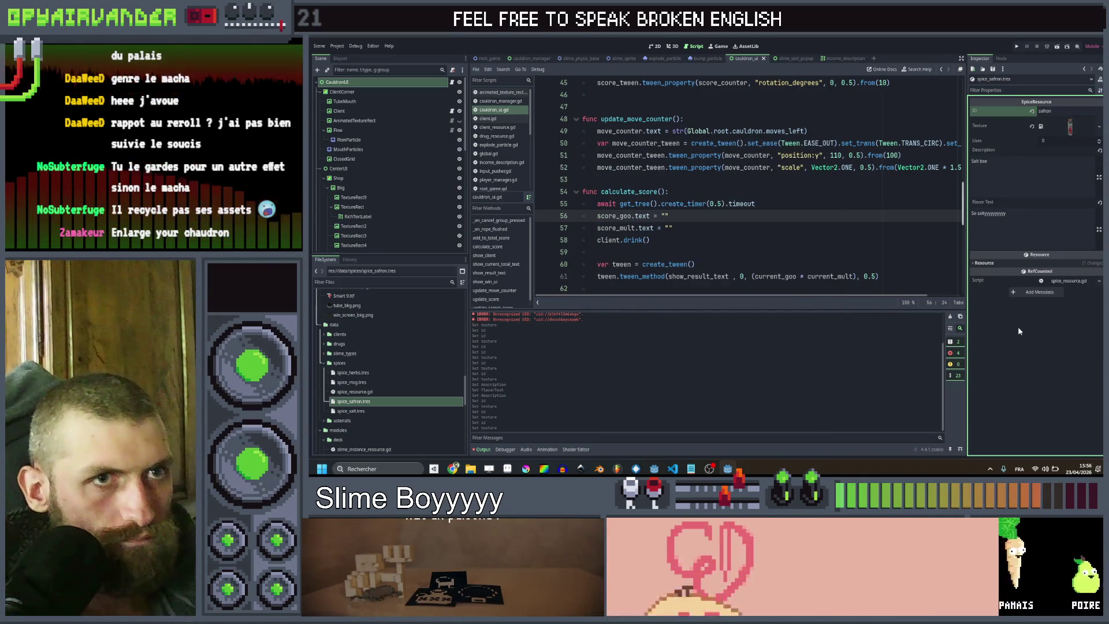
Duplicate it as spice_vinegar.tres with ID vinegar and the vinegar flask texture
key("ctrl+d")
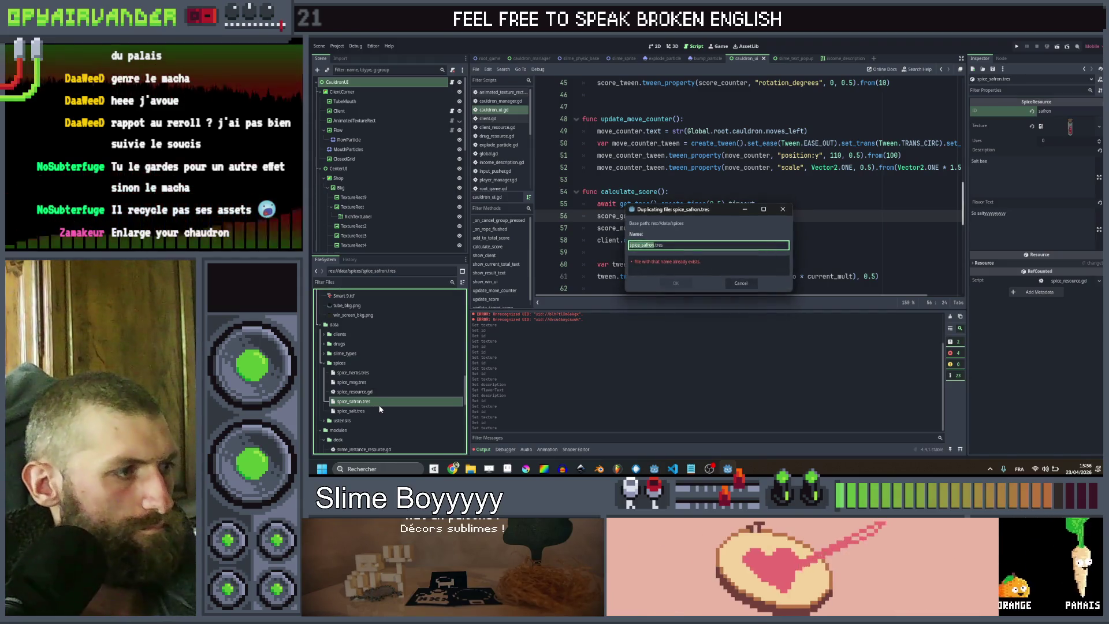
key("BackSpace")
key("BackSpace")
key("BackSpace")
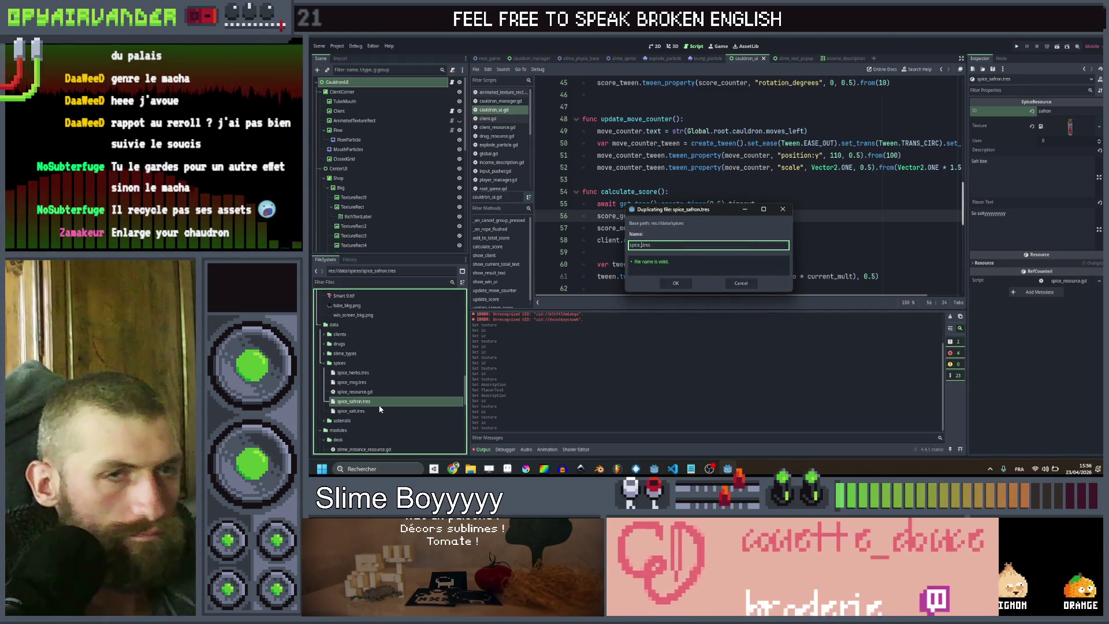
type("vinega")
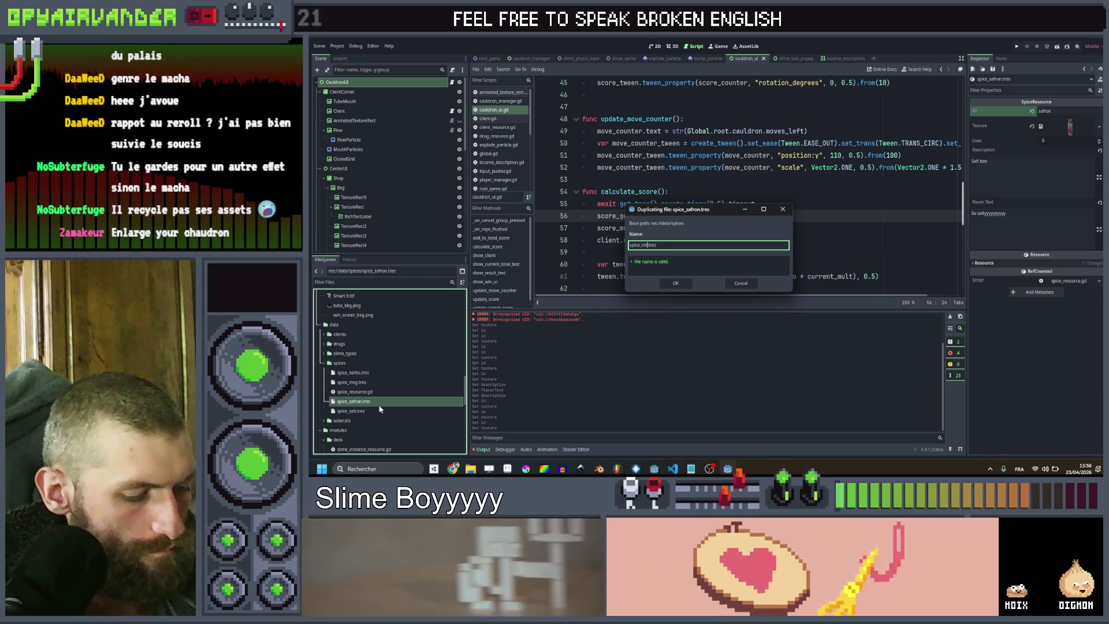
type("r")
key("Return")
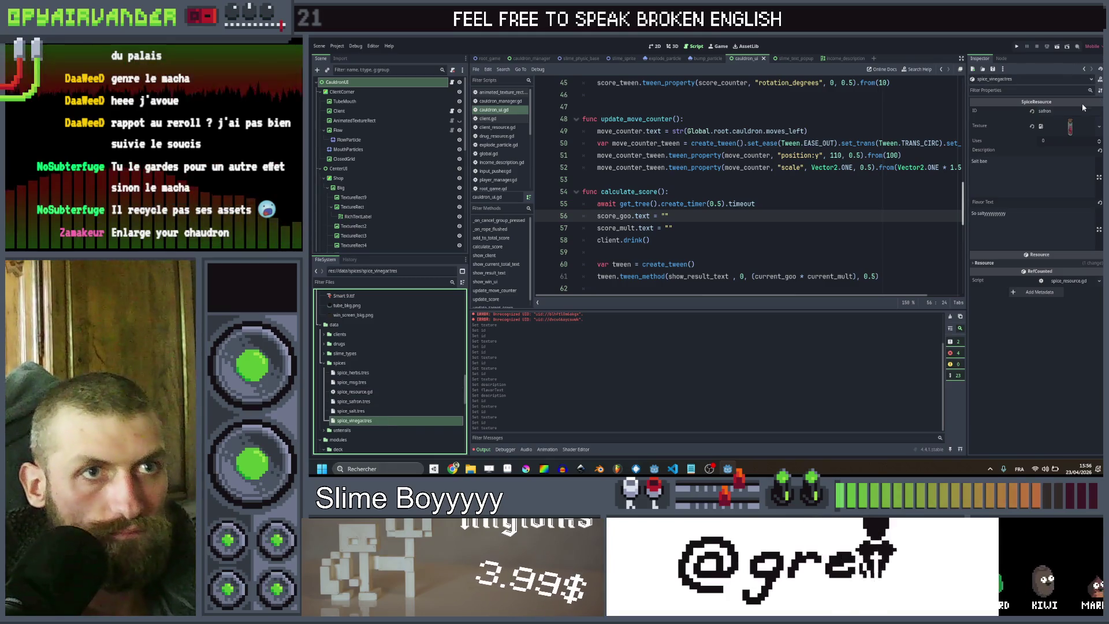
type("vinegar")
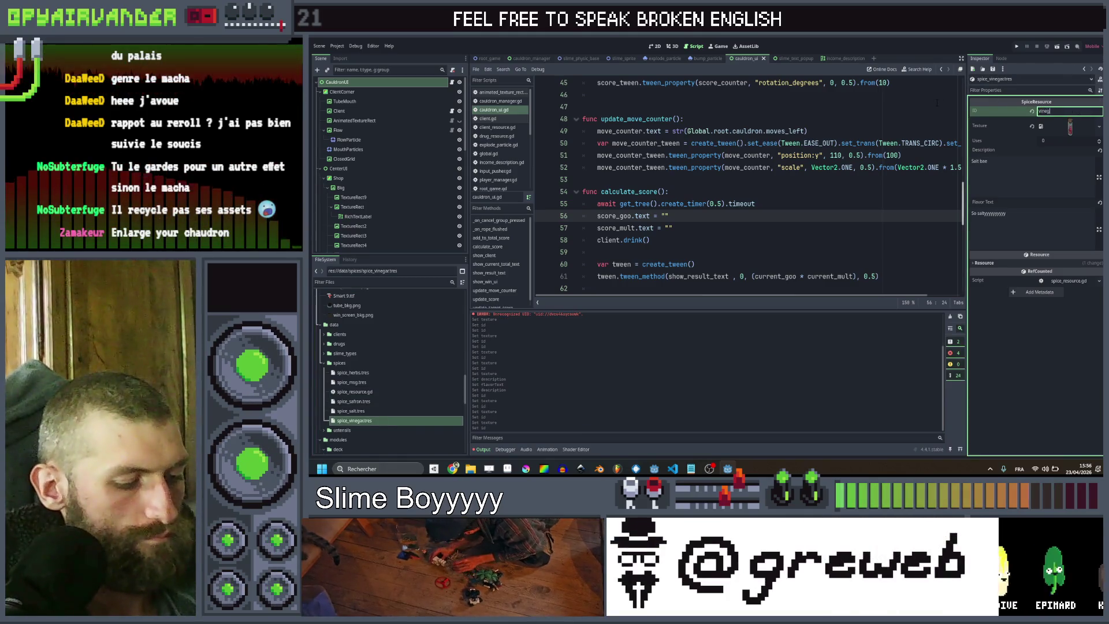
right_click(1068, 135)
left_click(1052, 292)
type("inegar")
key("Return")
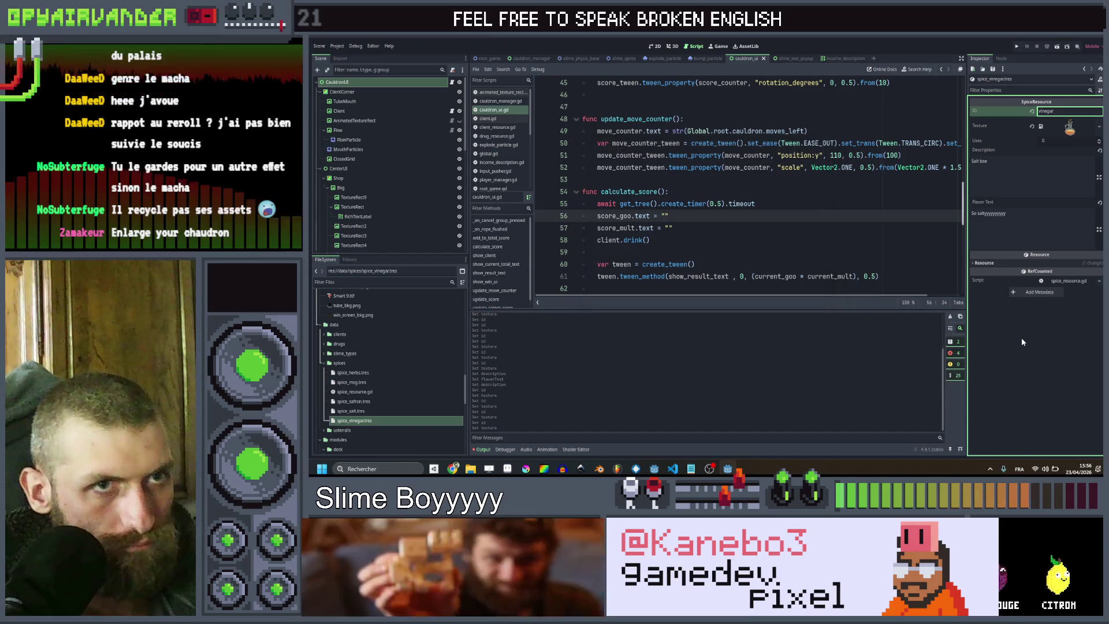
Duplicate spice_vinegar.tres as spice_pepper.tres
left_click(357, 422)
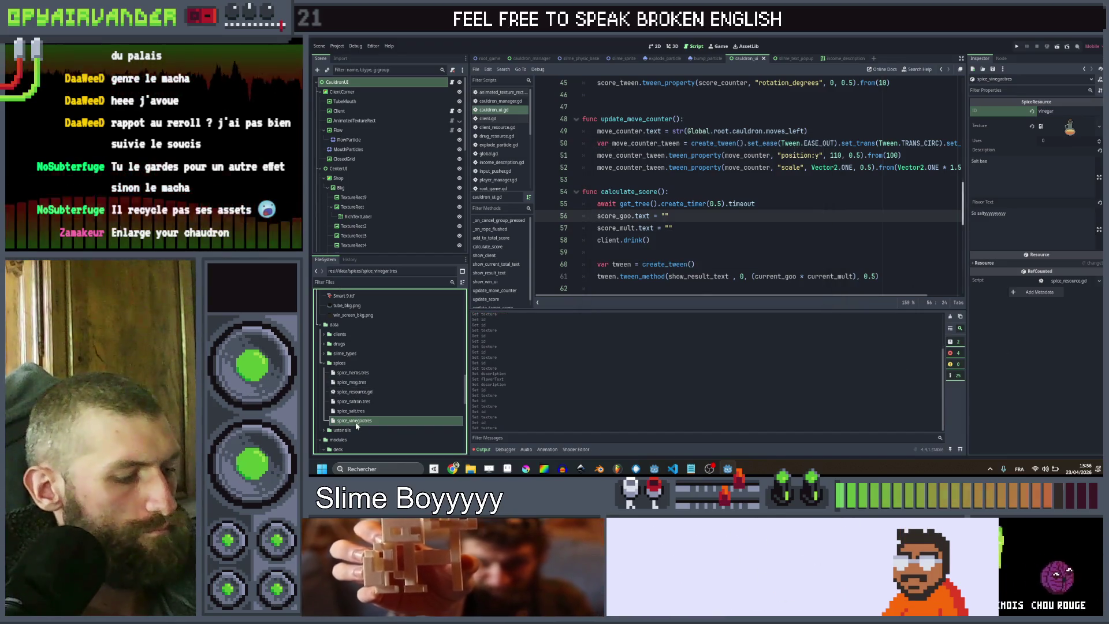
key("ctrl+d")
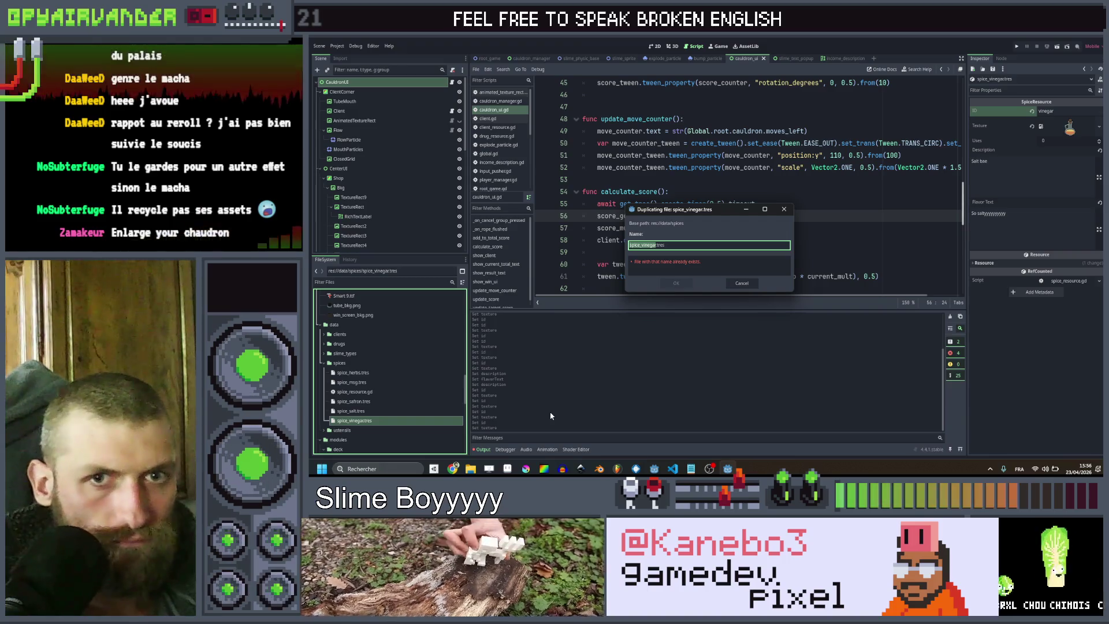
type("spice_vin")
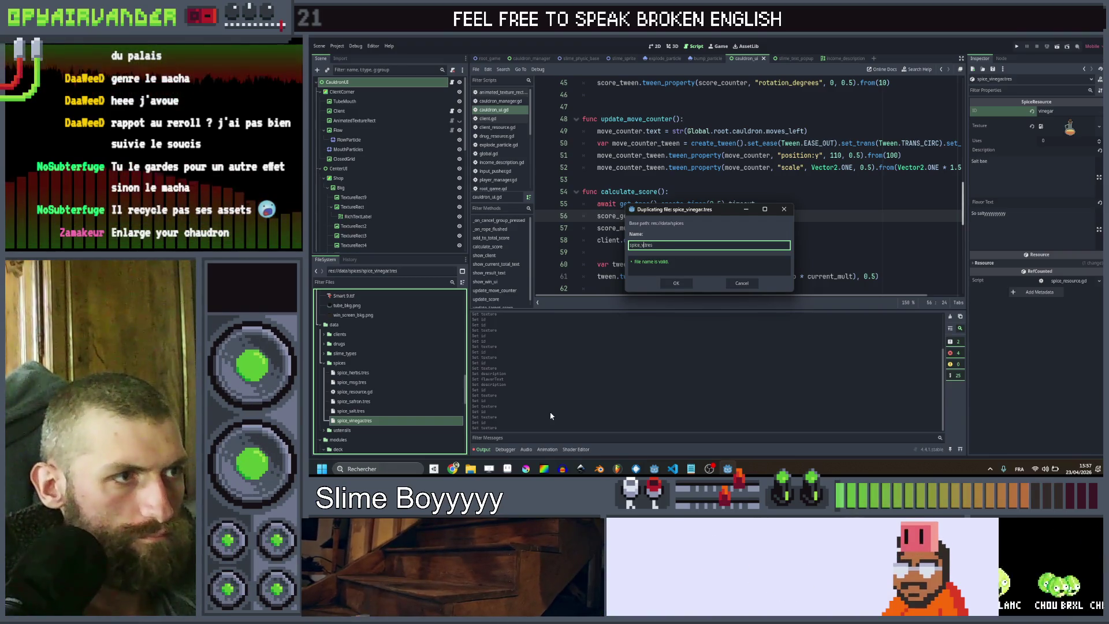
key("BackSpace")
type("pepper")
key("Return")
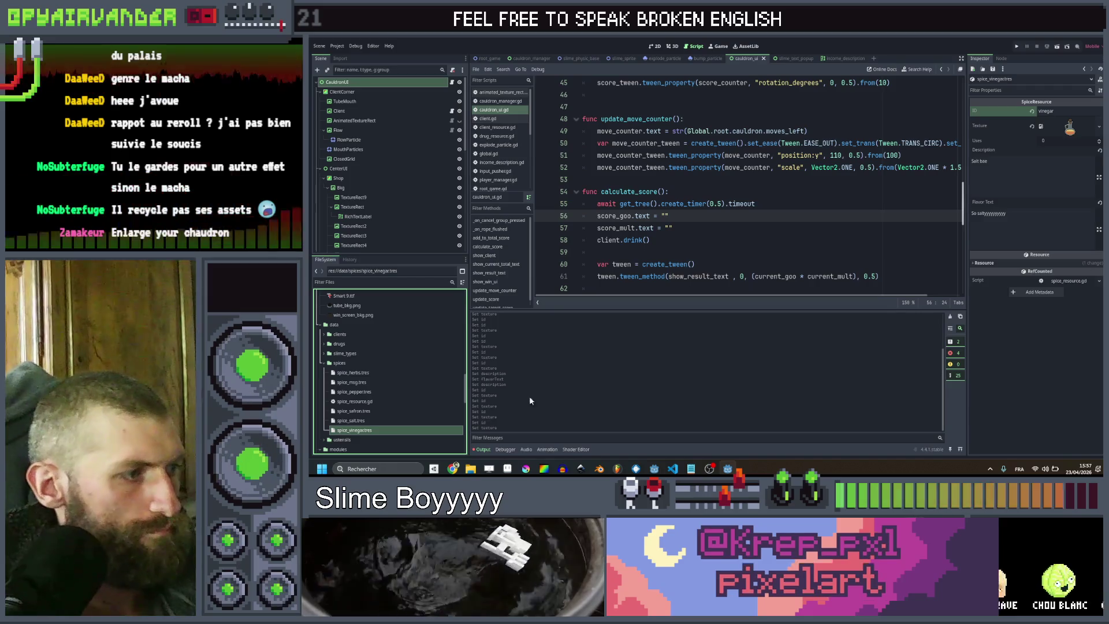
Set the pepper resource's ID to pepper and assign the pepper shaker texture
left_click(389, 392)
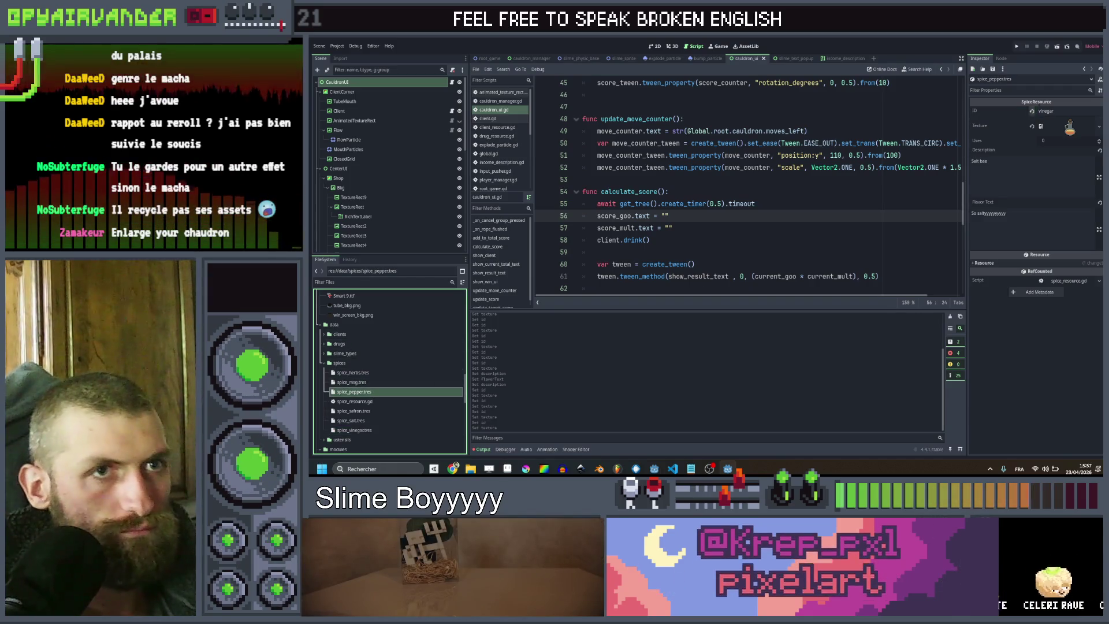
left_click(1051, 111)
type("pepper")
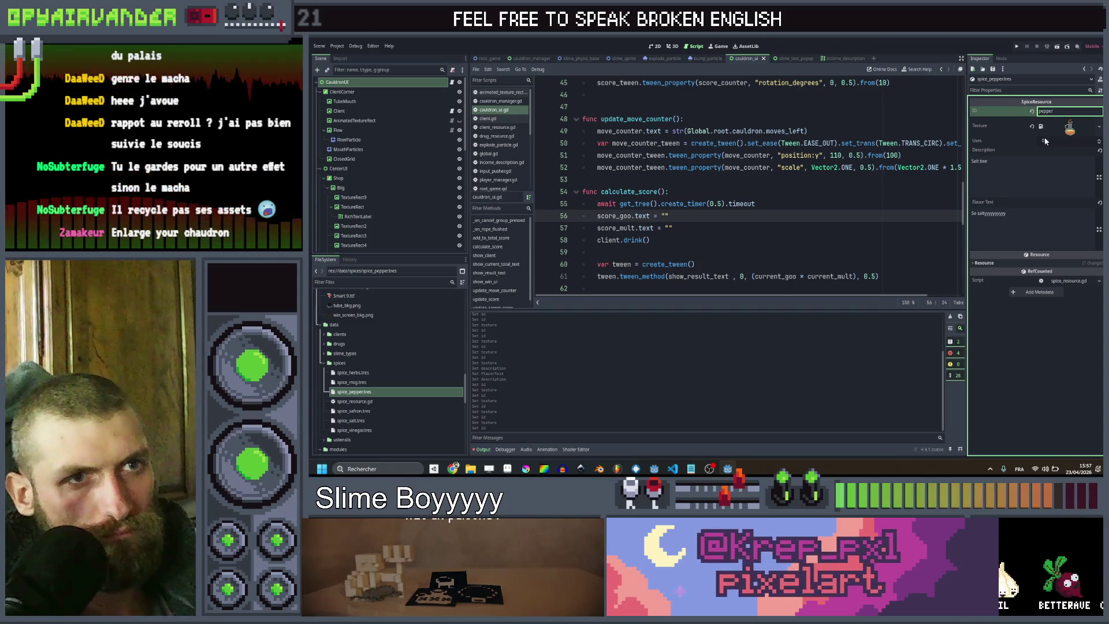
type("p")
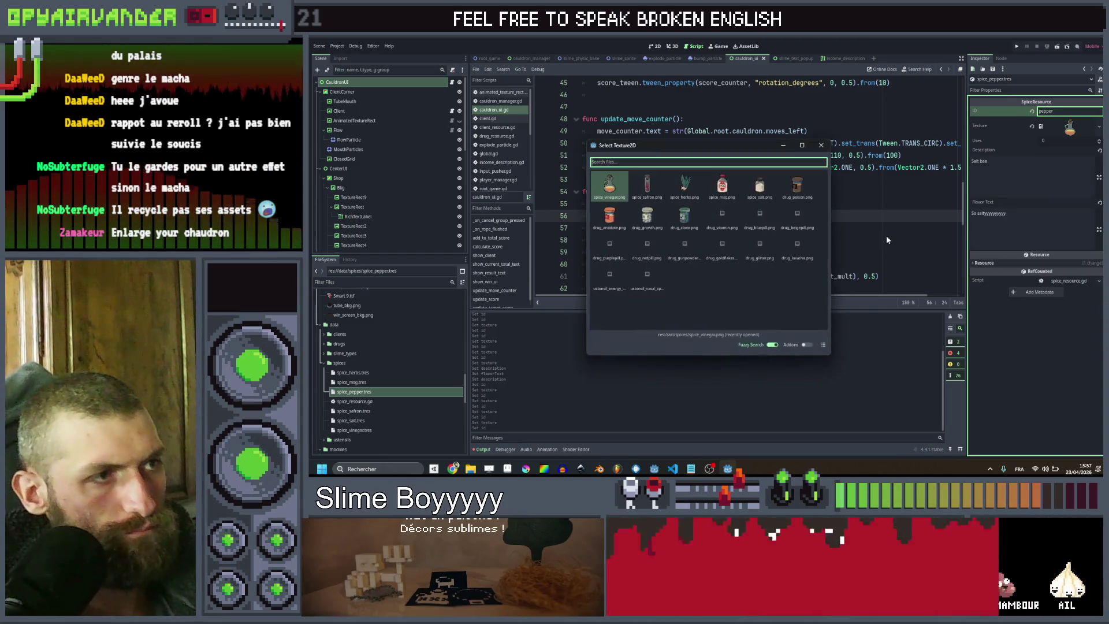
type("e")
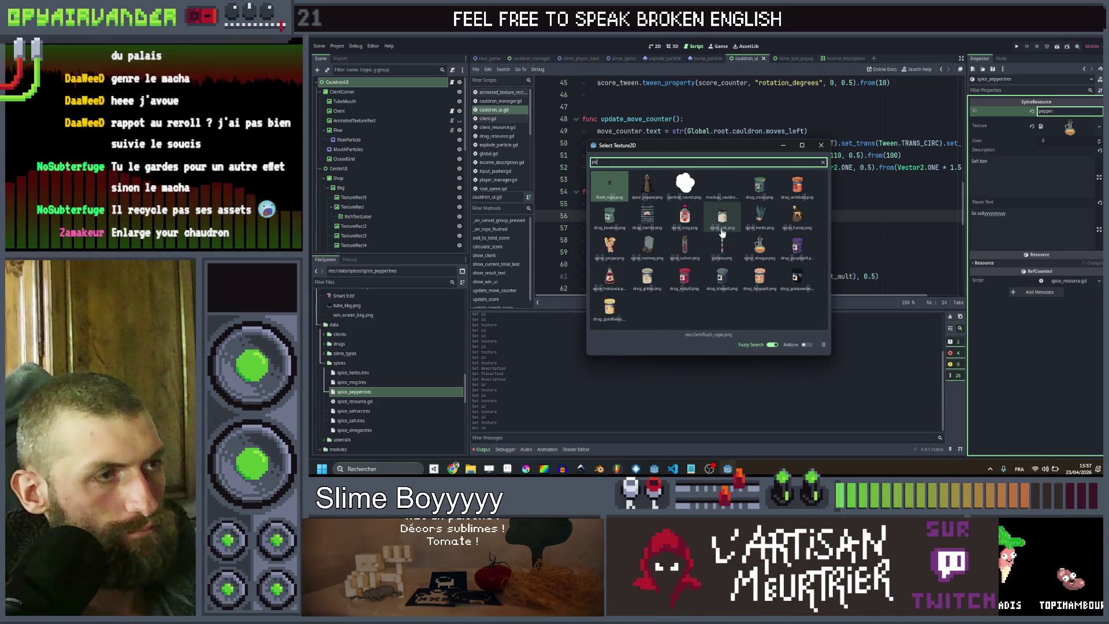
left_click(648, 195)
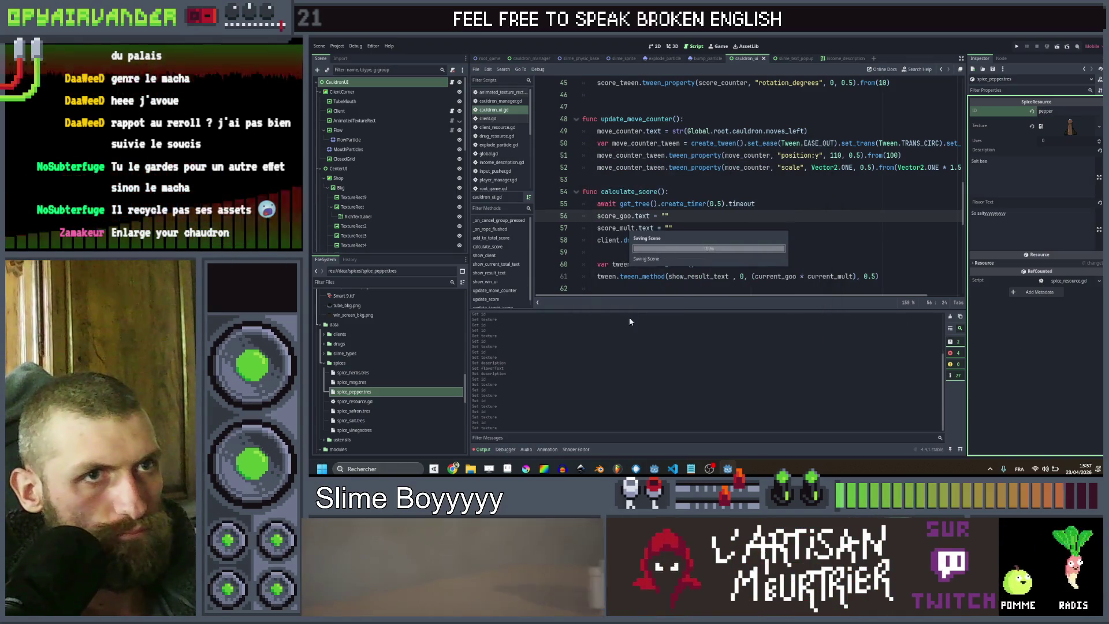
Duplicate it as spice_hotsauce.tres with ID hotsauce and the hot sauce bottle texture
key("ctrl+d")
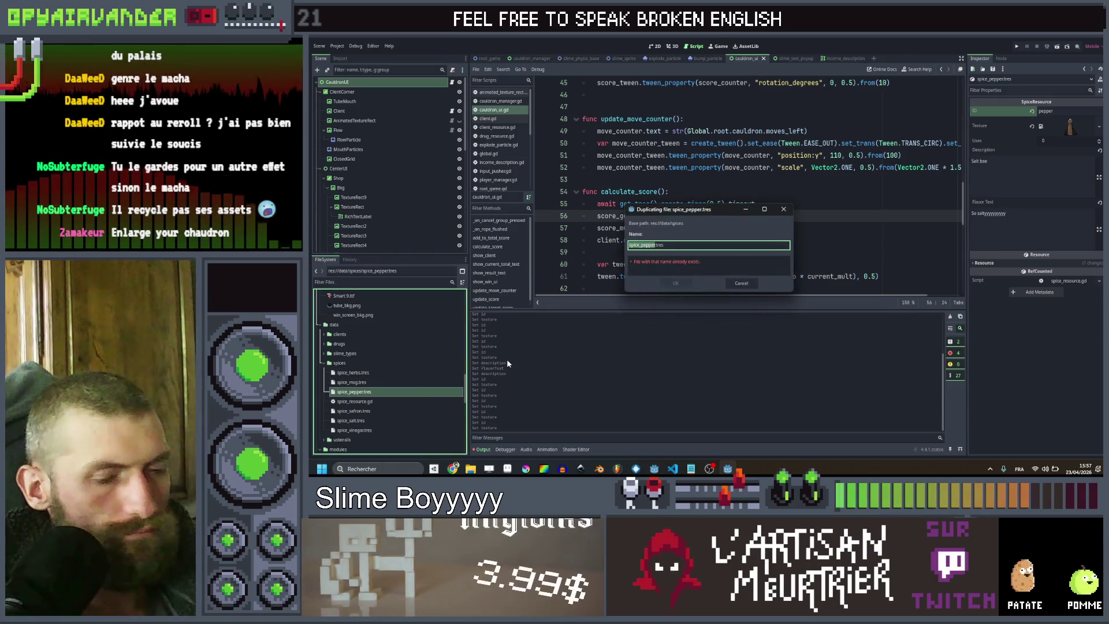
key("BackSpace")
key("BackSpace")
key("BackSpace")
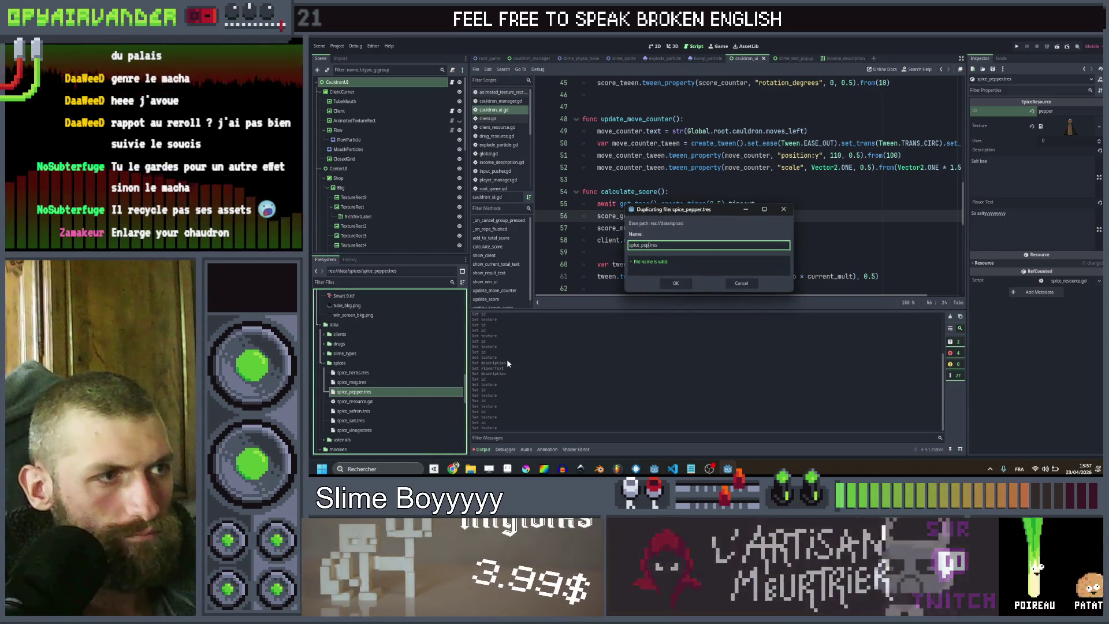
type("hots")
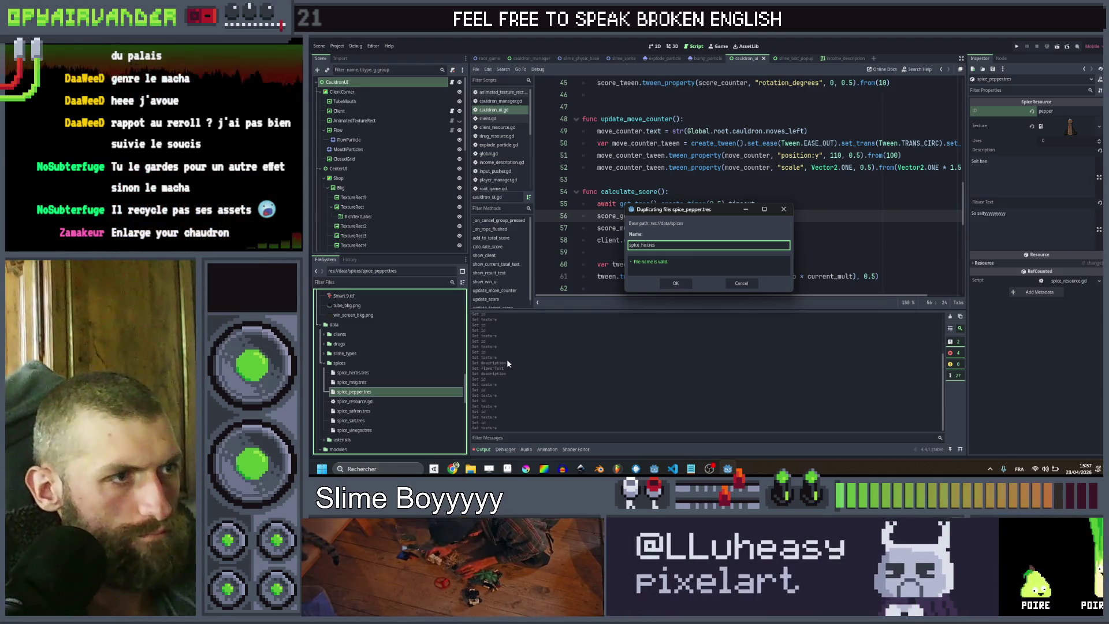
type("auce")
key("Return")
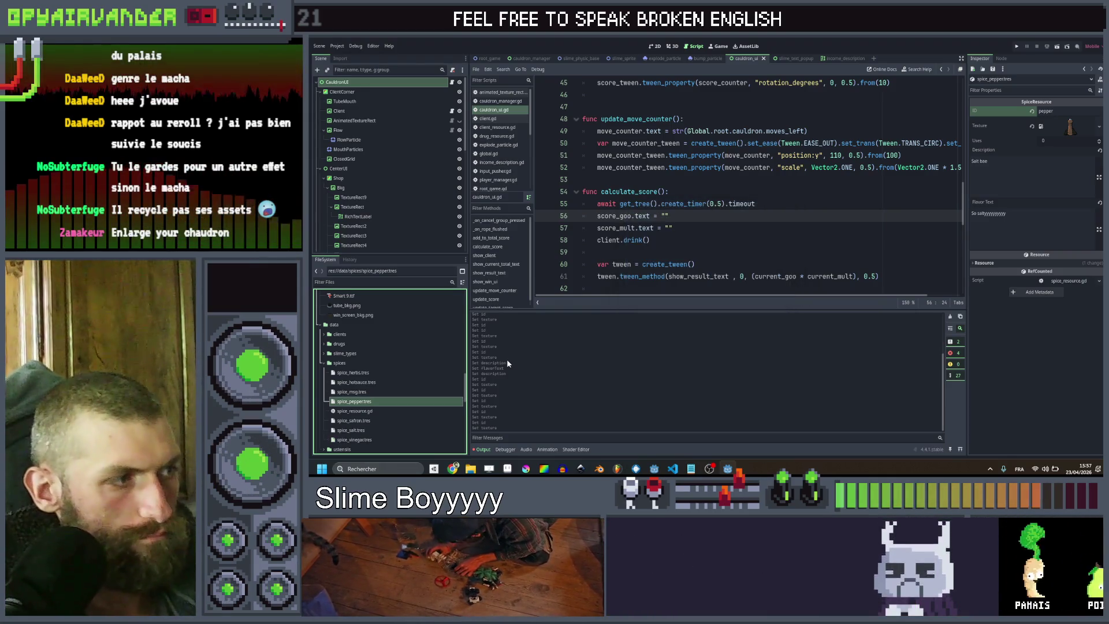
left_click(372, 383)
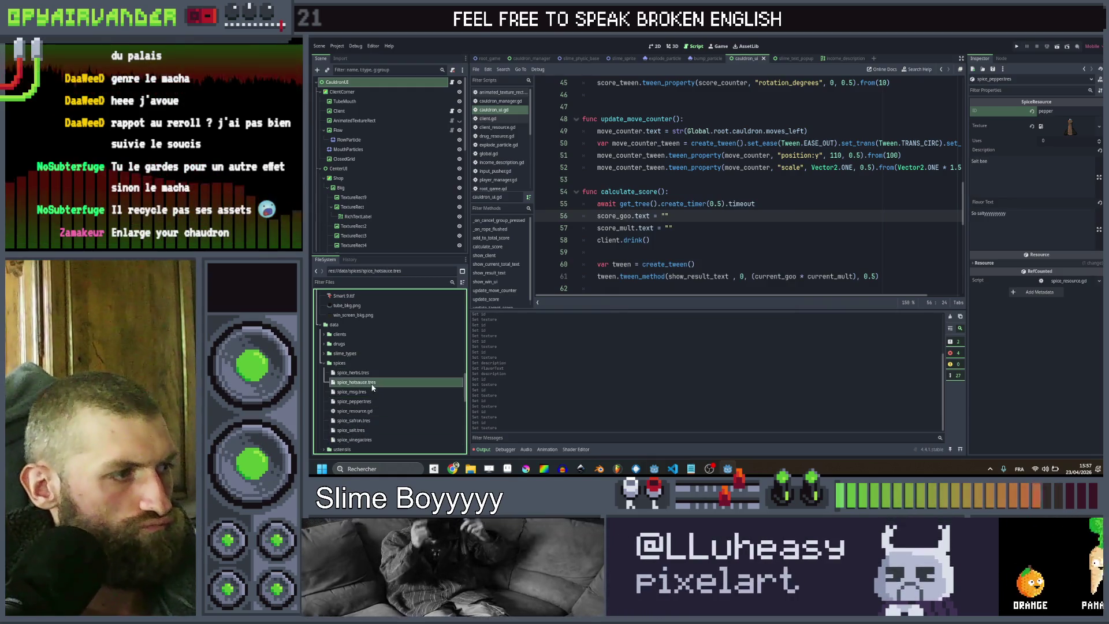
left_click(1072, 111)
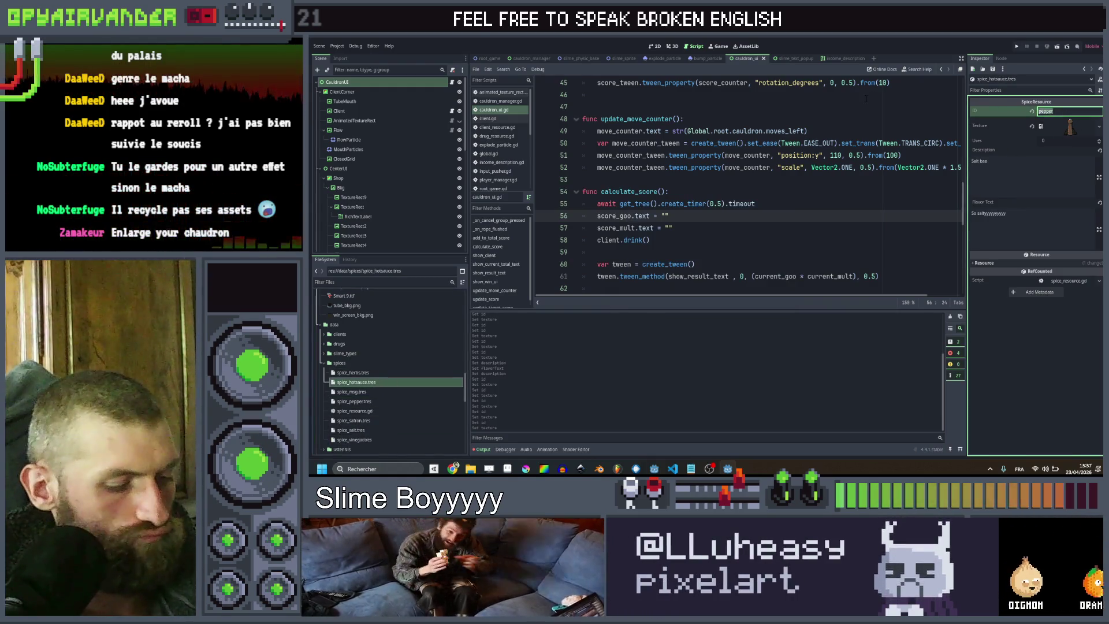
type("hotsauce")
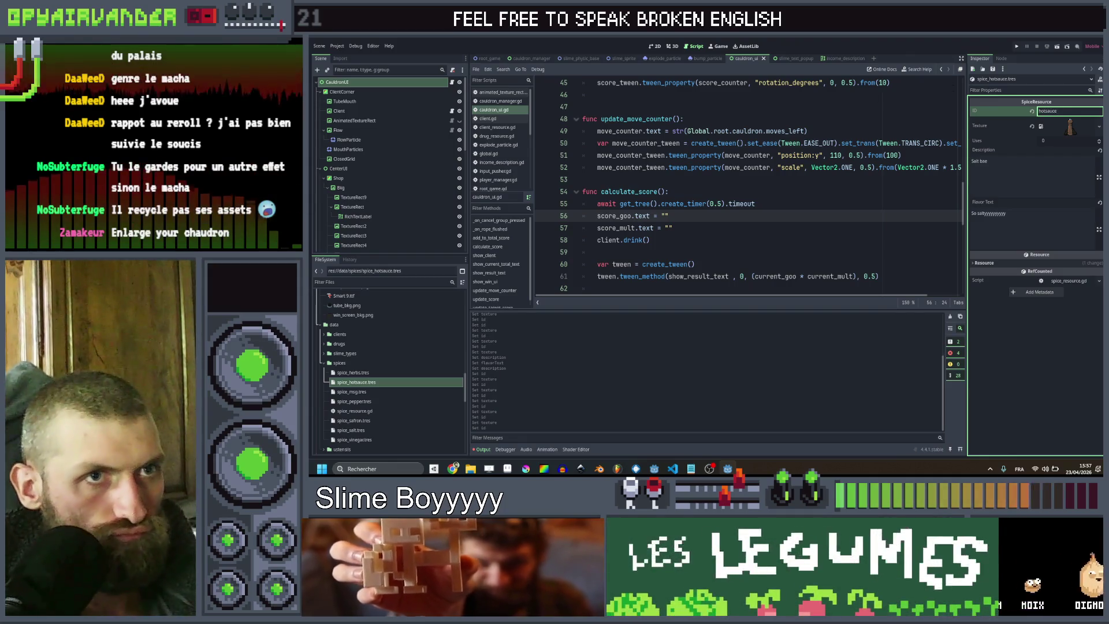
left_click(1041, 126)
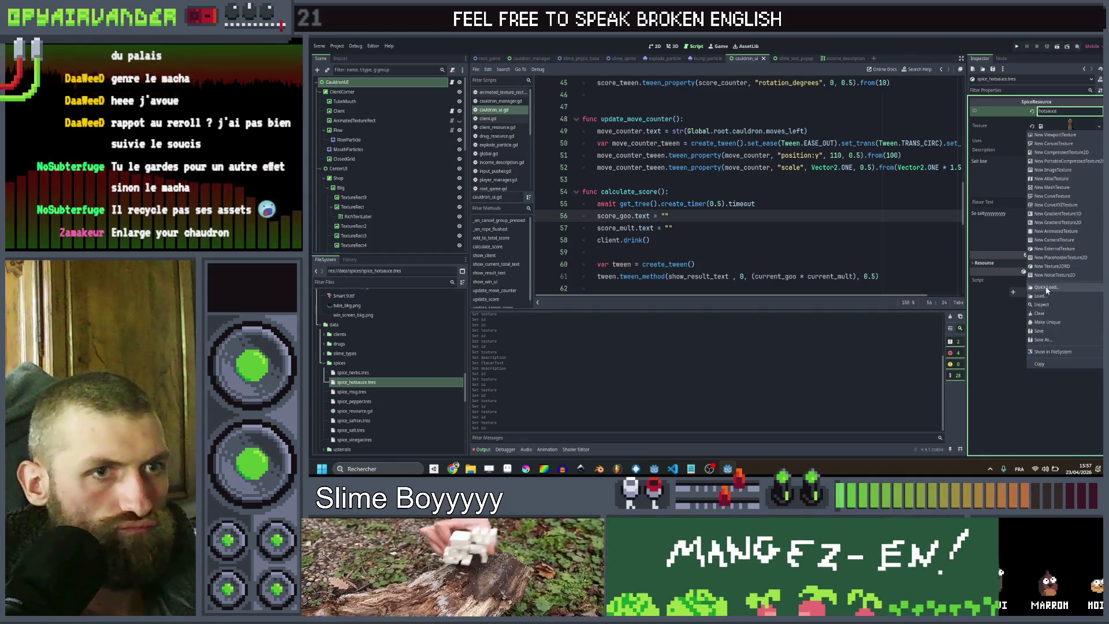
type("hot")
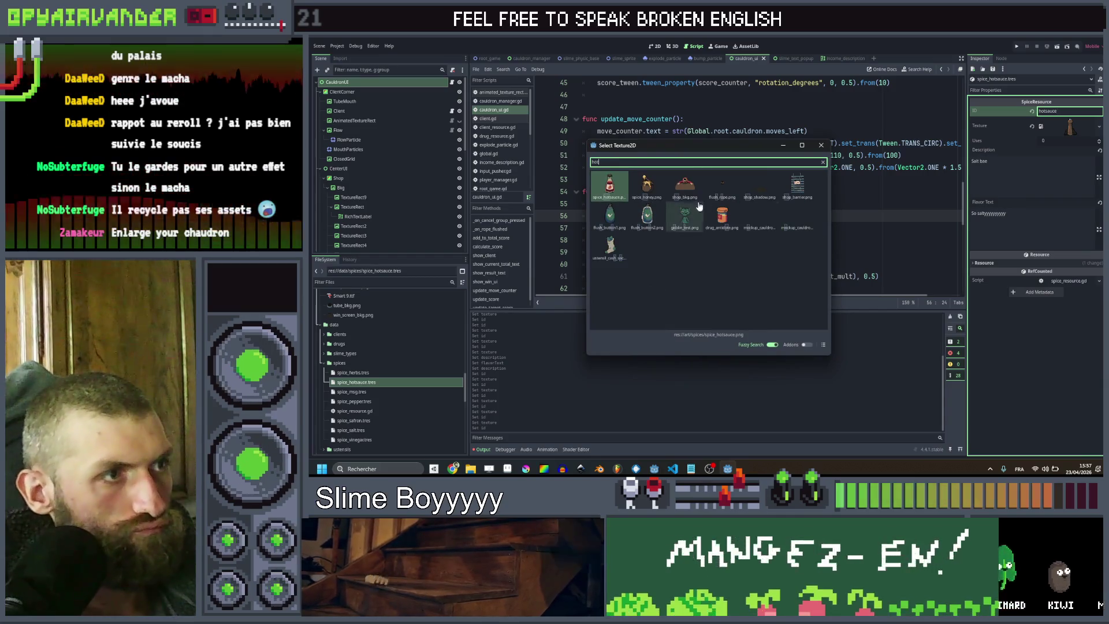
double_click(611, 190)
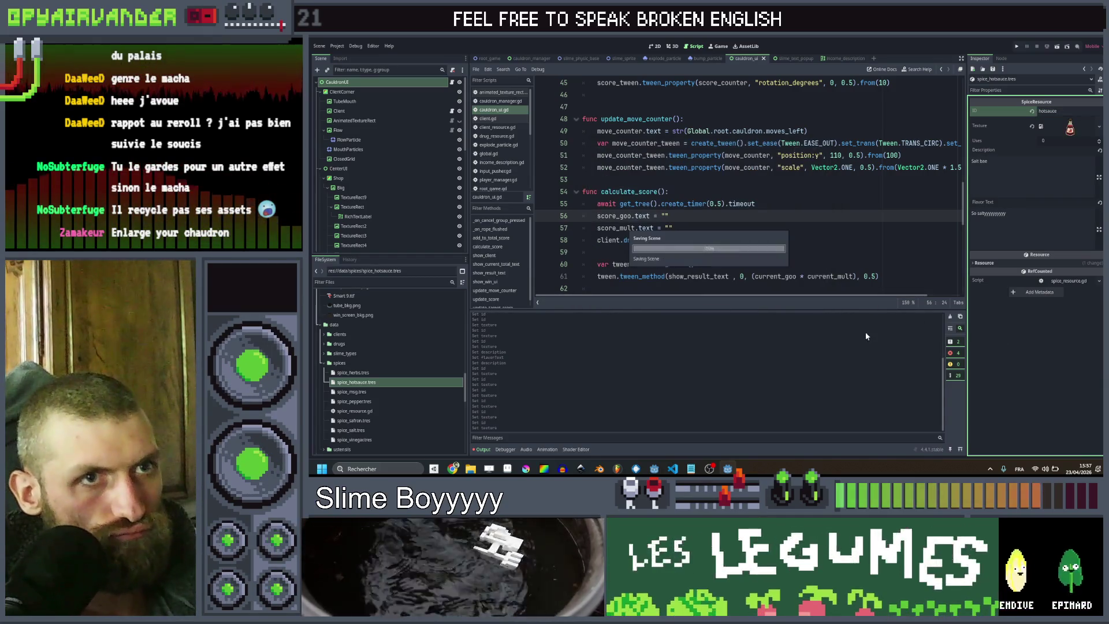
Duplicate it as spice_nutmeg.tres with ID nutmeg and the grey nutmeg jar texture
key("ctrl+d")
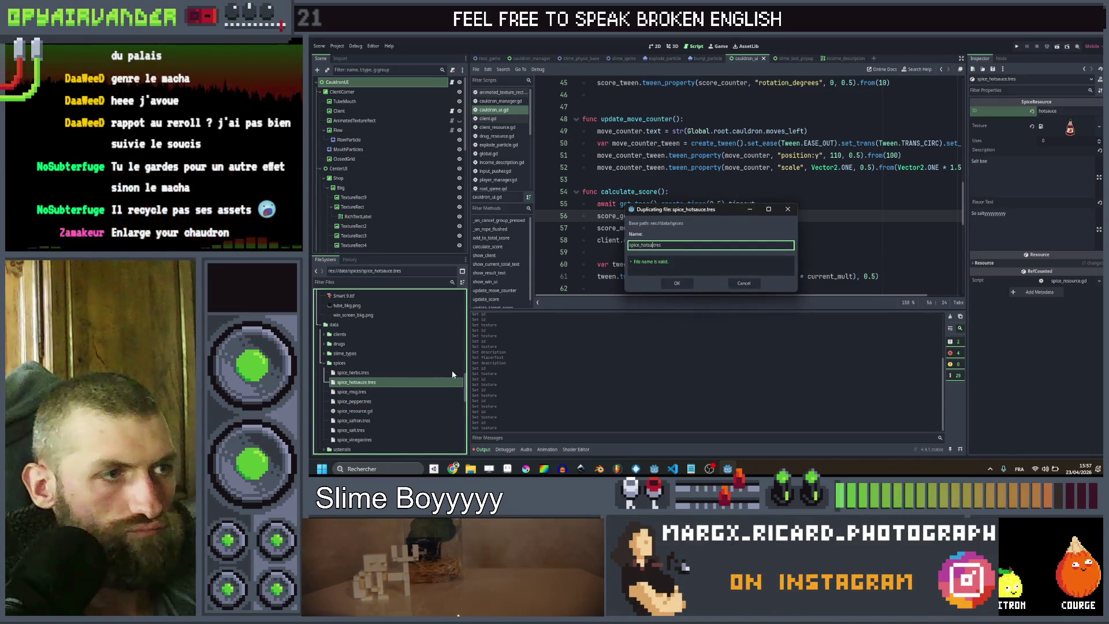
type("spice_")
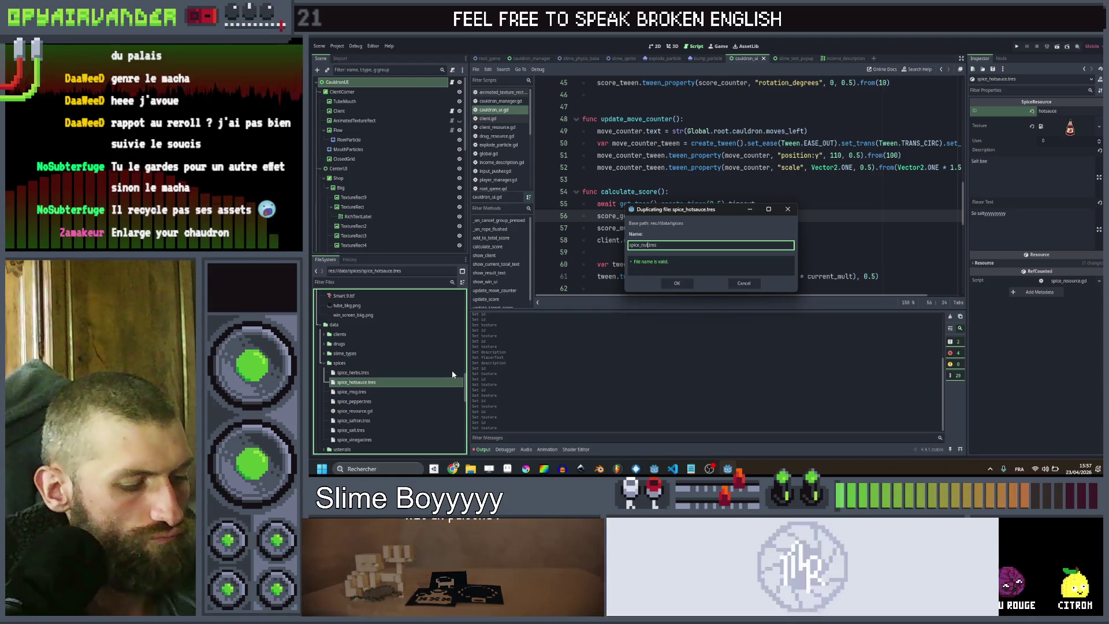
key("Return")
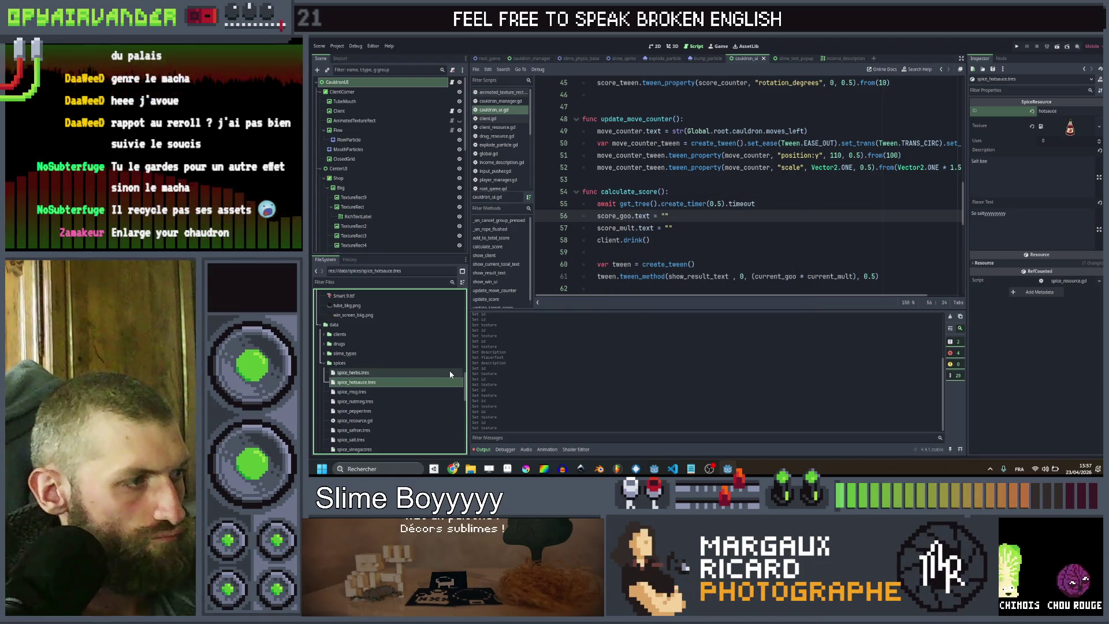
left_click(381, 400)
left_click(1069, 110)
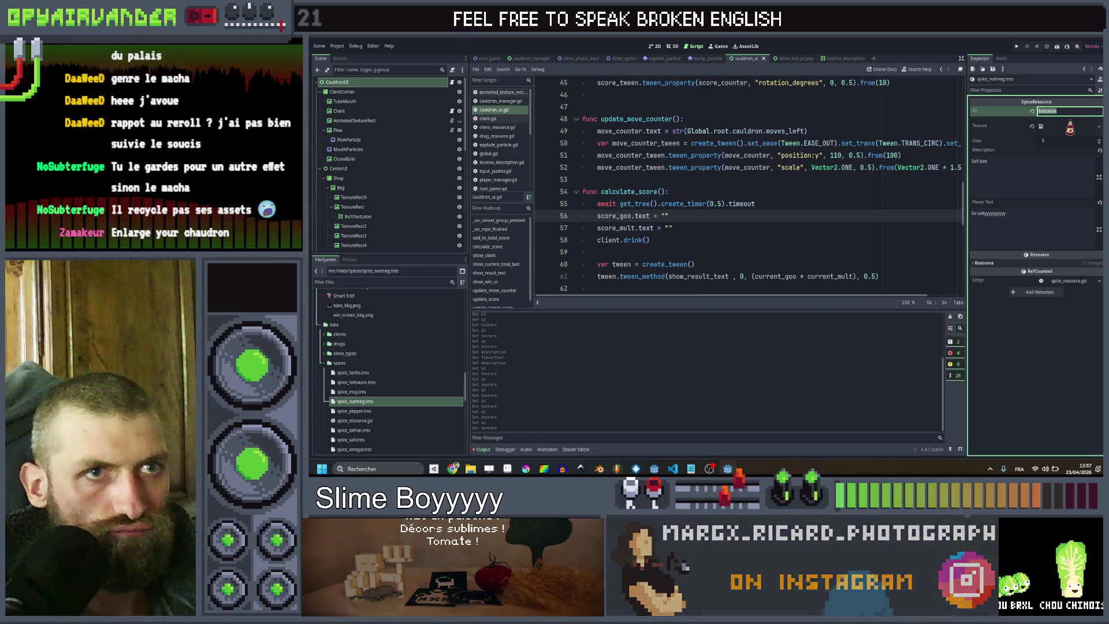
type("nutmeg")
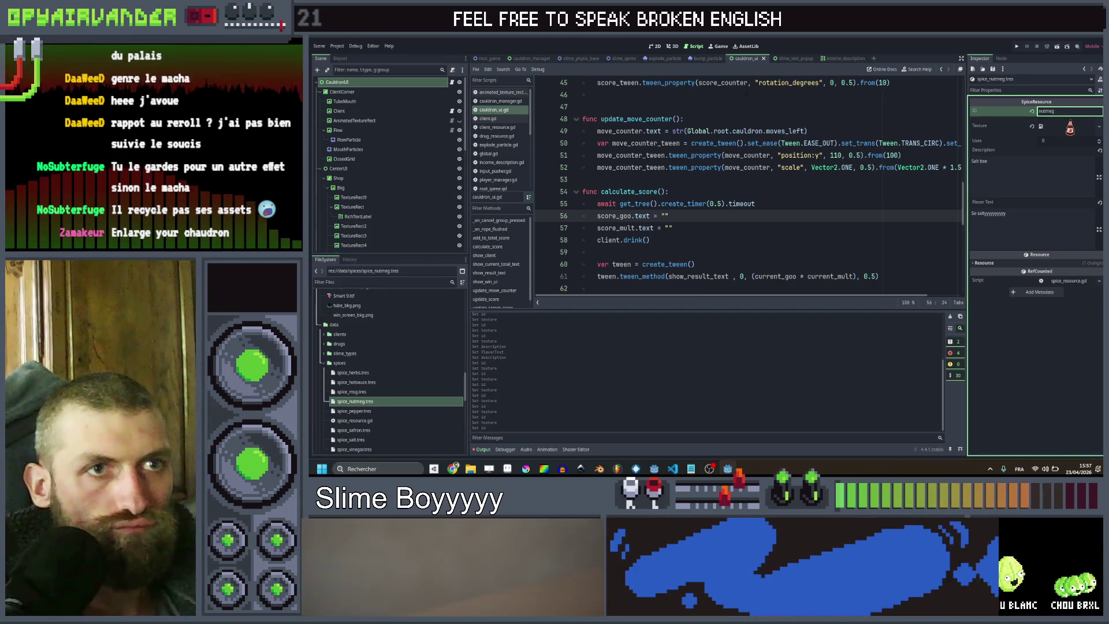
left_click(1099, 126)
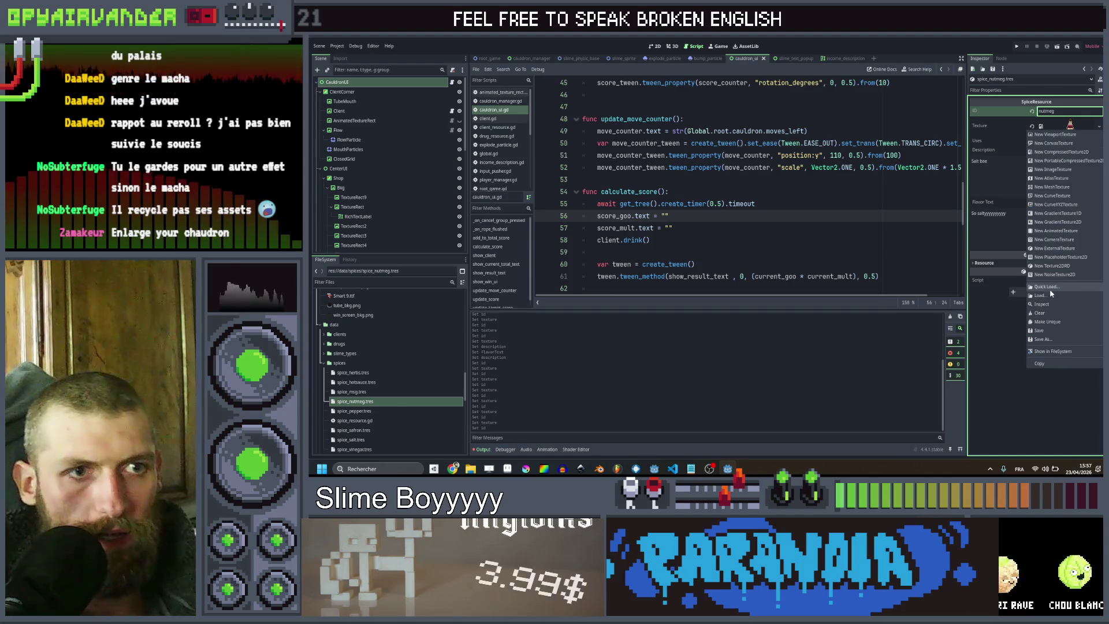
left_click(1050, 288)
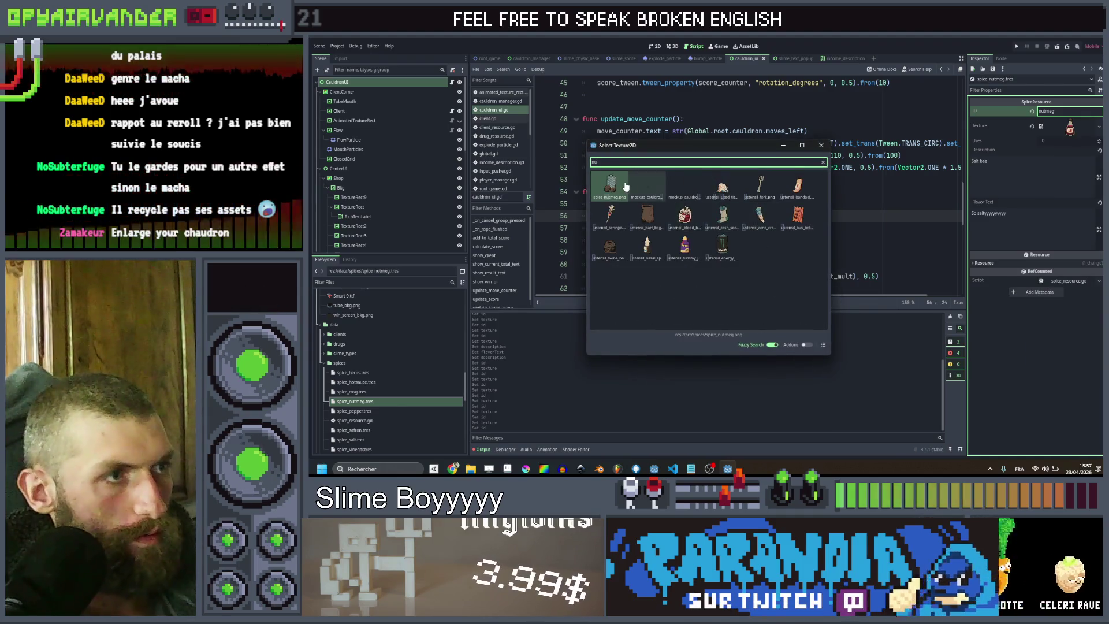
double_click(813, 241)
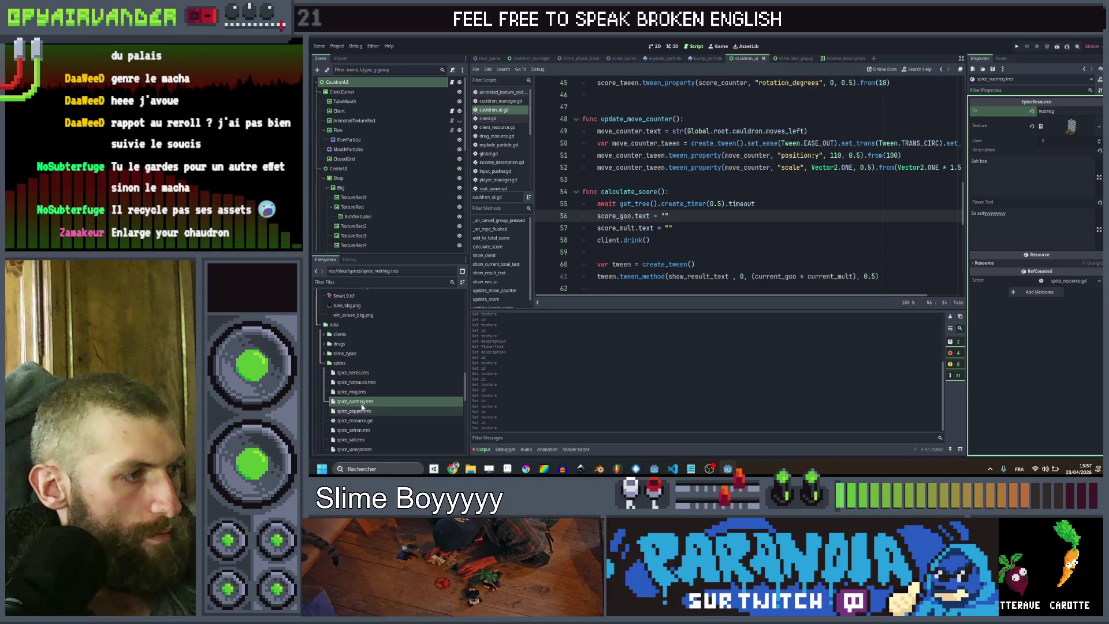
Duplicate the nutmeg resource as spice_ginger.tres
key("ctrl+d")
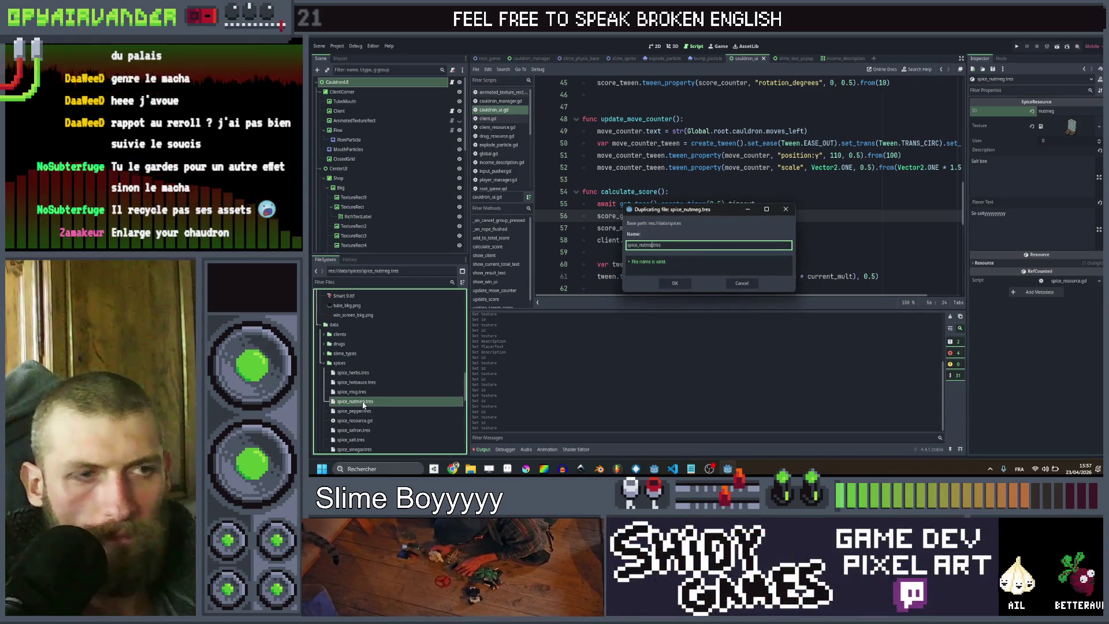
key("BackSpace")
key("BackSpace")
key("BackSpace")
type("gi")
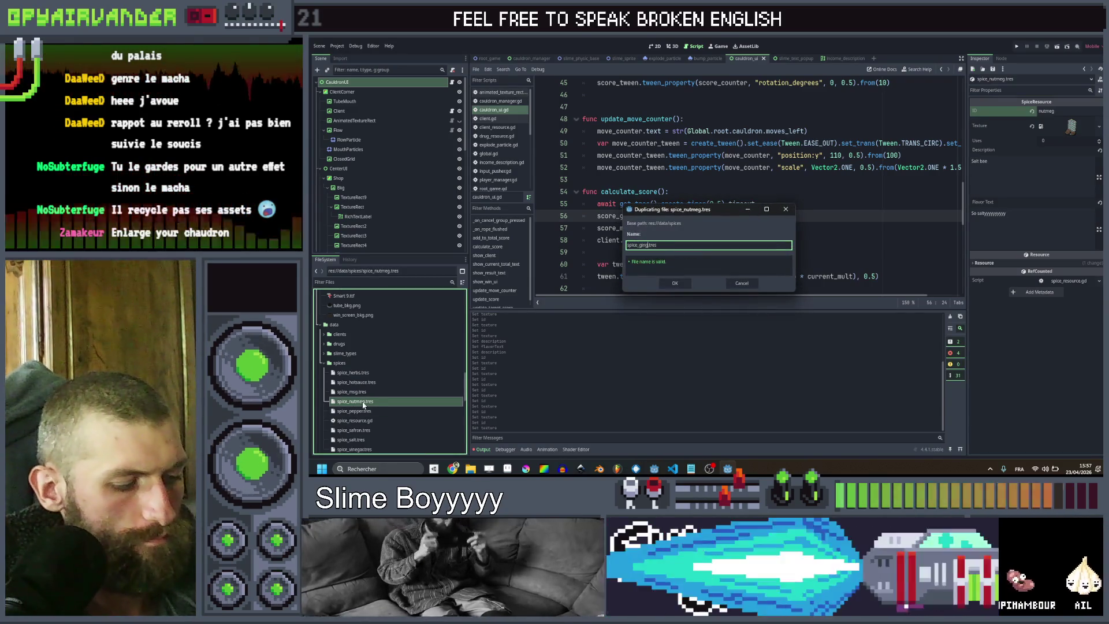
key("Escape")
scroll(362, 393, "down", 1)
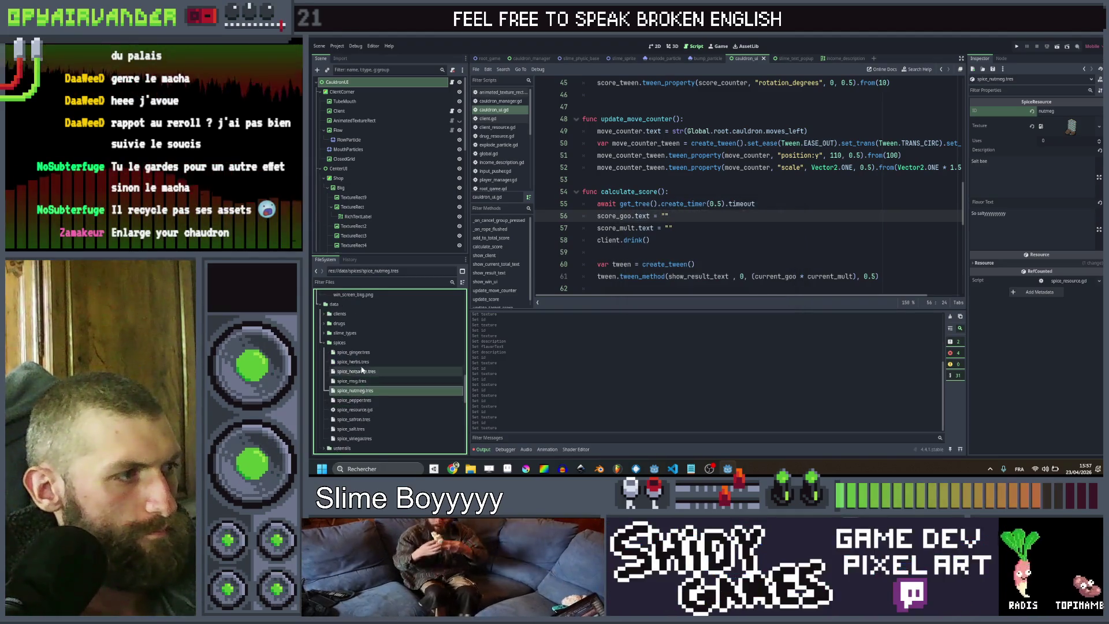
Set the ginger resource's ID to ginger and assign the ginger image texture
left_click(370, 353)
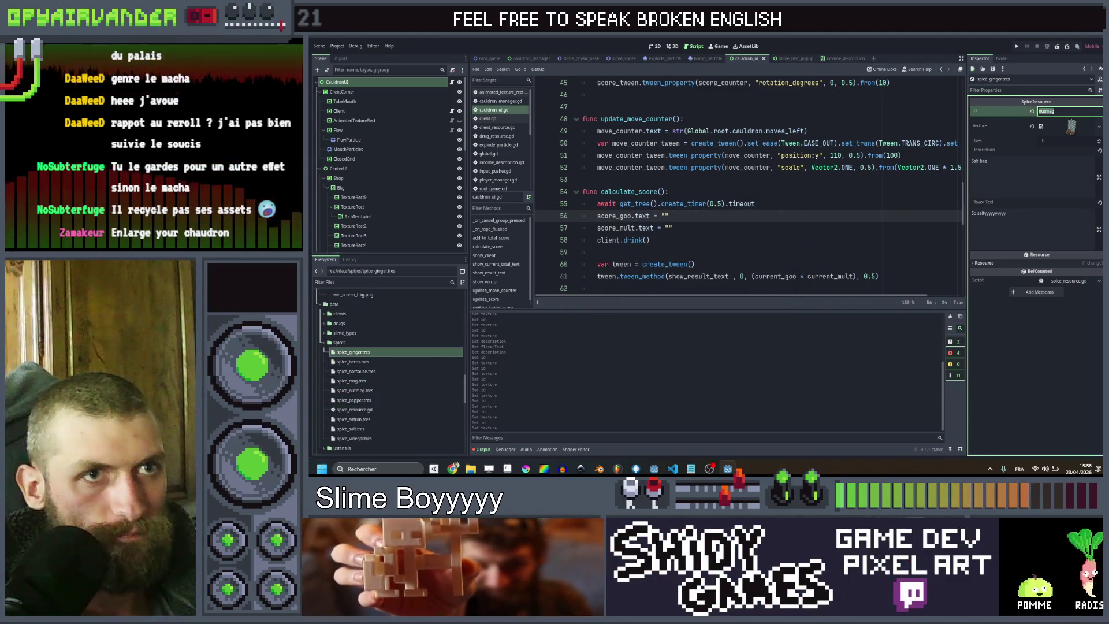
type("ginger")
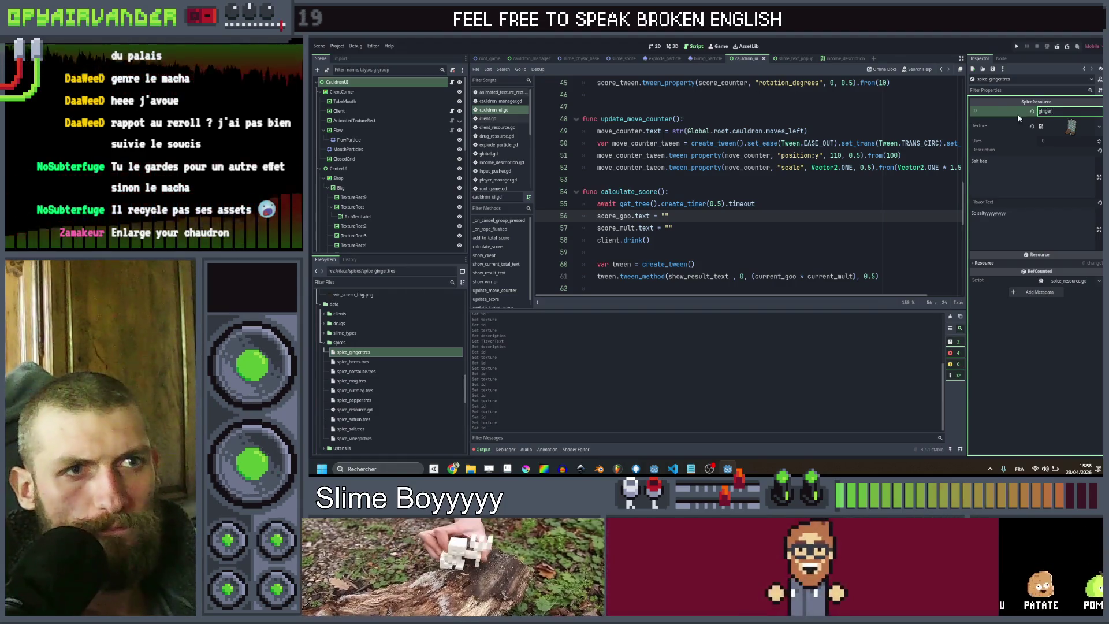
right_click(1070, 129)
left_click(1044, 286)
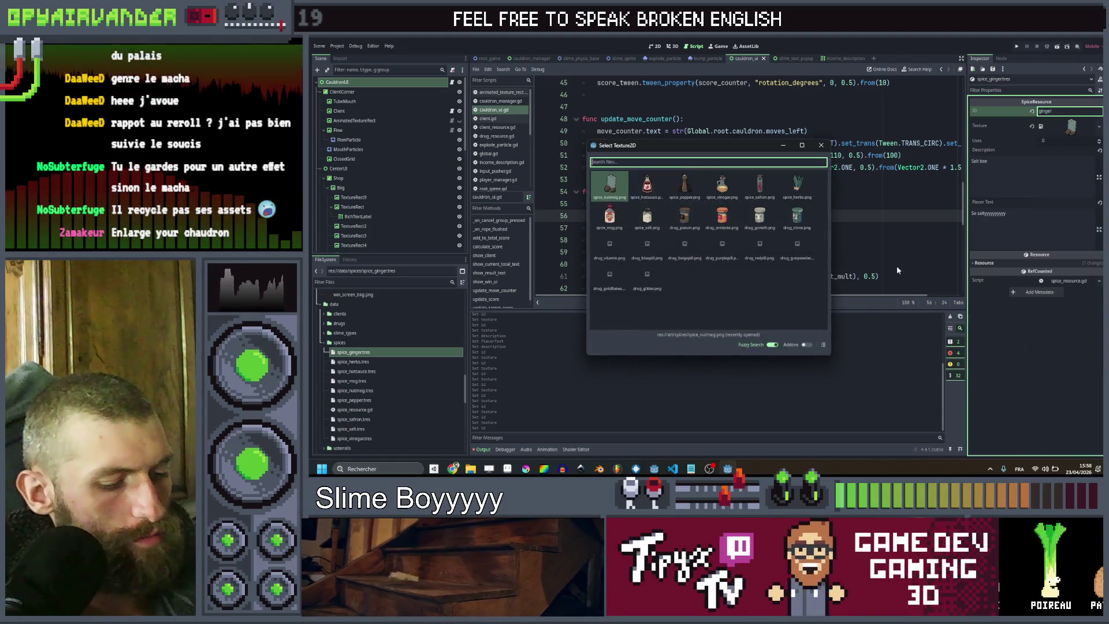
left_click(617, 182)
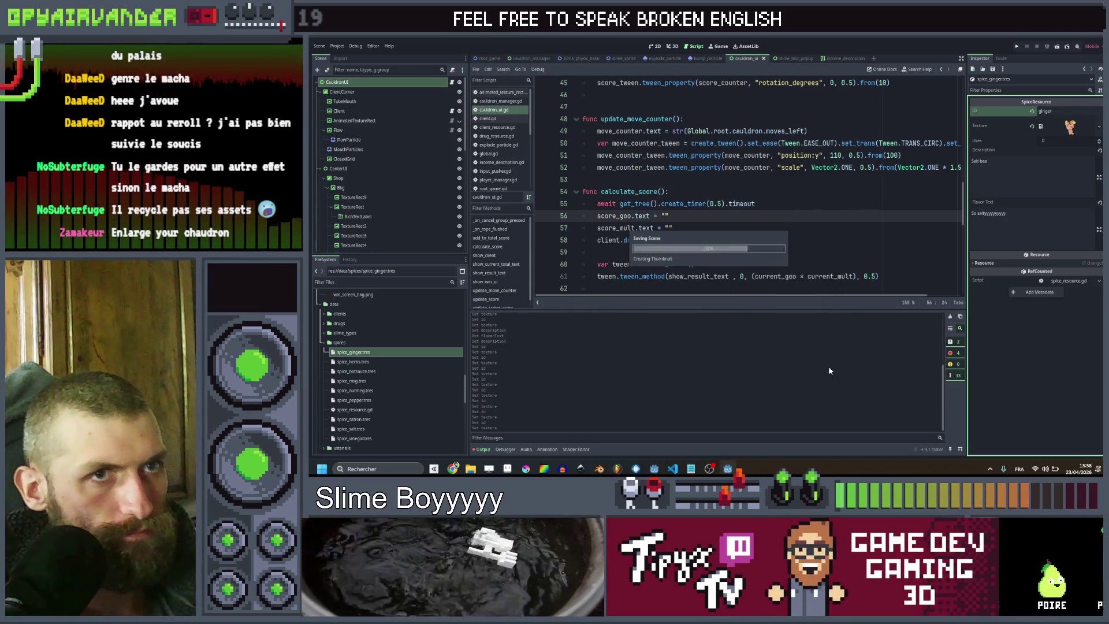
Duplicate it as spice_honey.tres with ID honey and the honey image texture
left_click(369, 353)
key("ctrl+d")
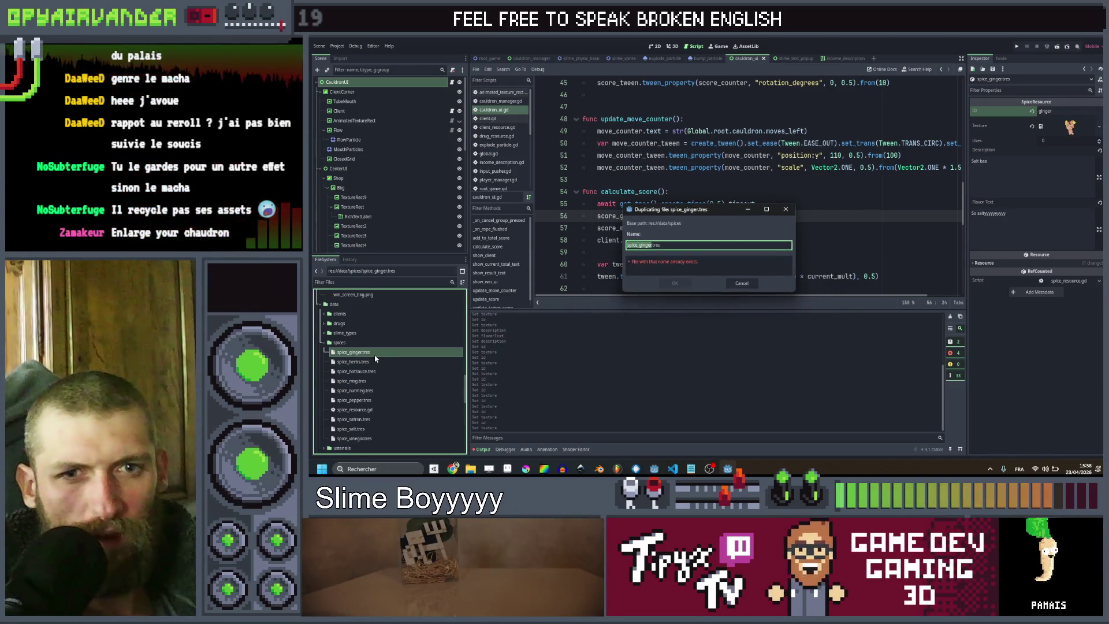
key("BackSpace")
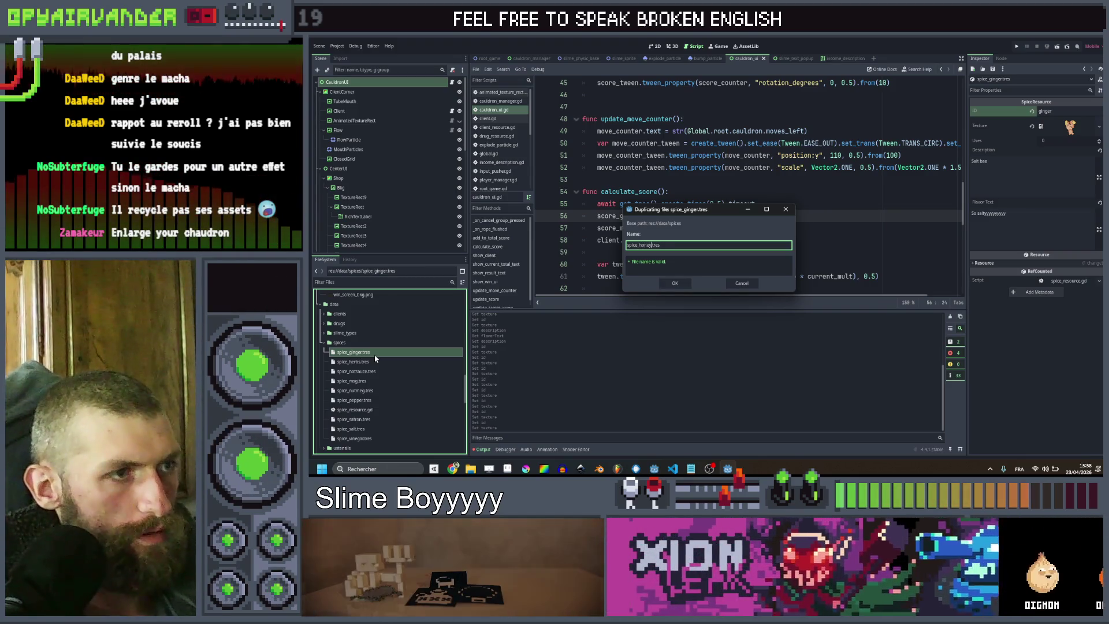
key("Return")
double_click(1045, 111)
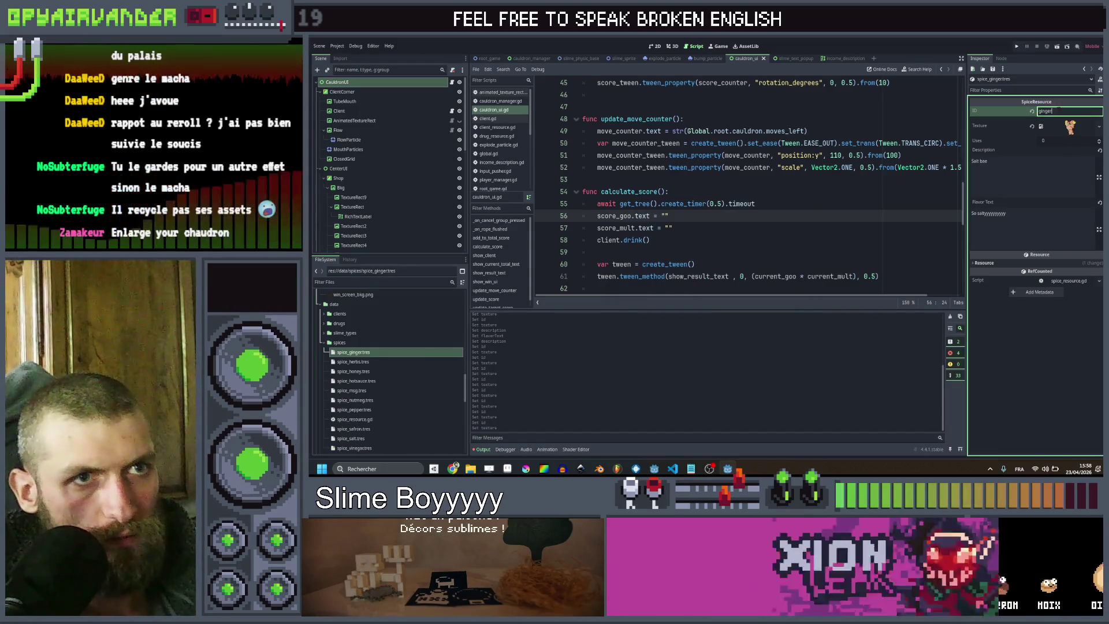
type("honey")
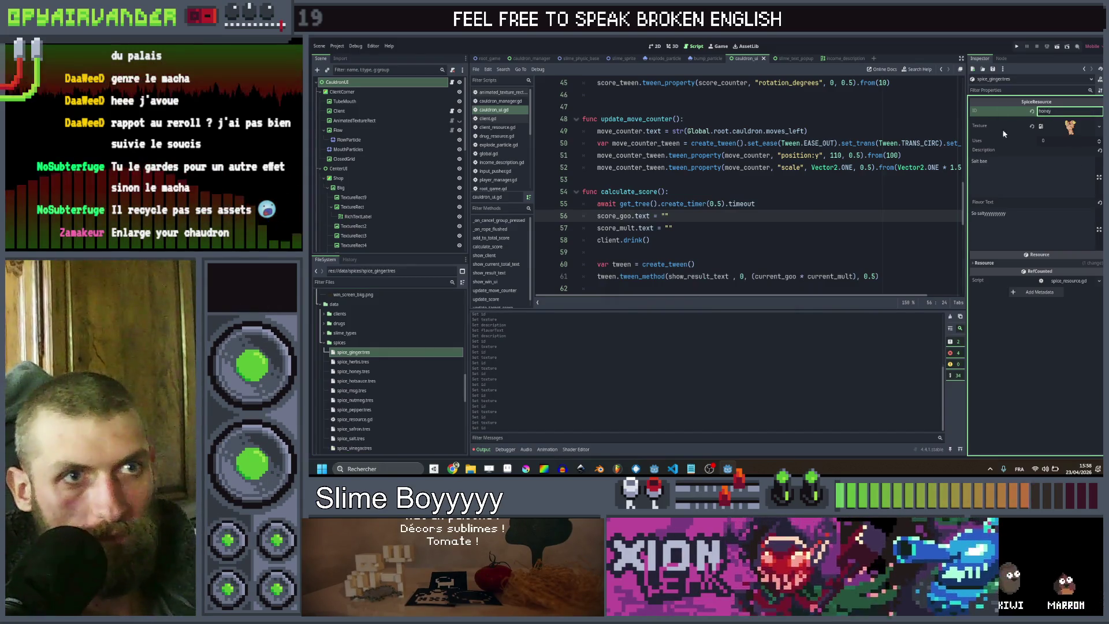
right_click(1029, 123)
left_click(1059, 278)
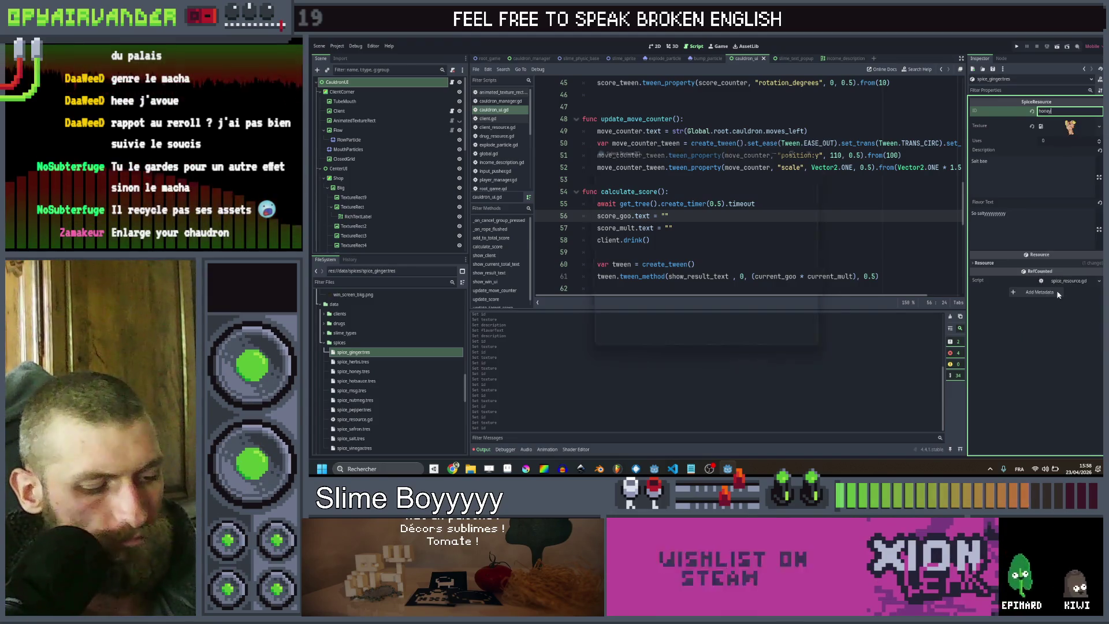
type("hone")
key("Return")
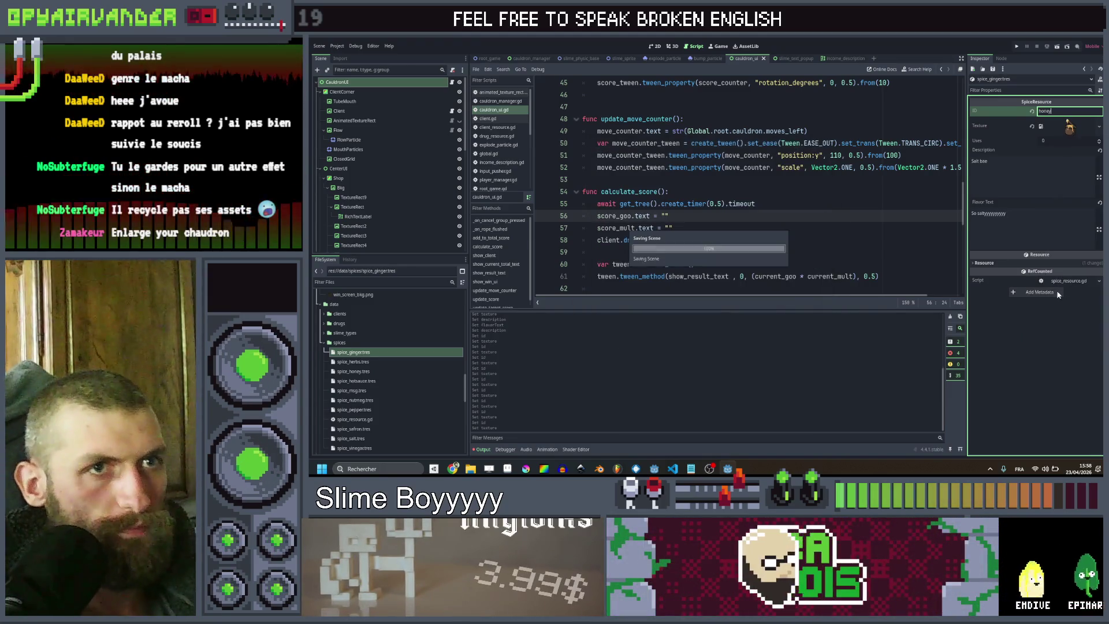
mouse_move(455, 469)
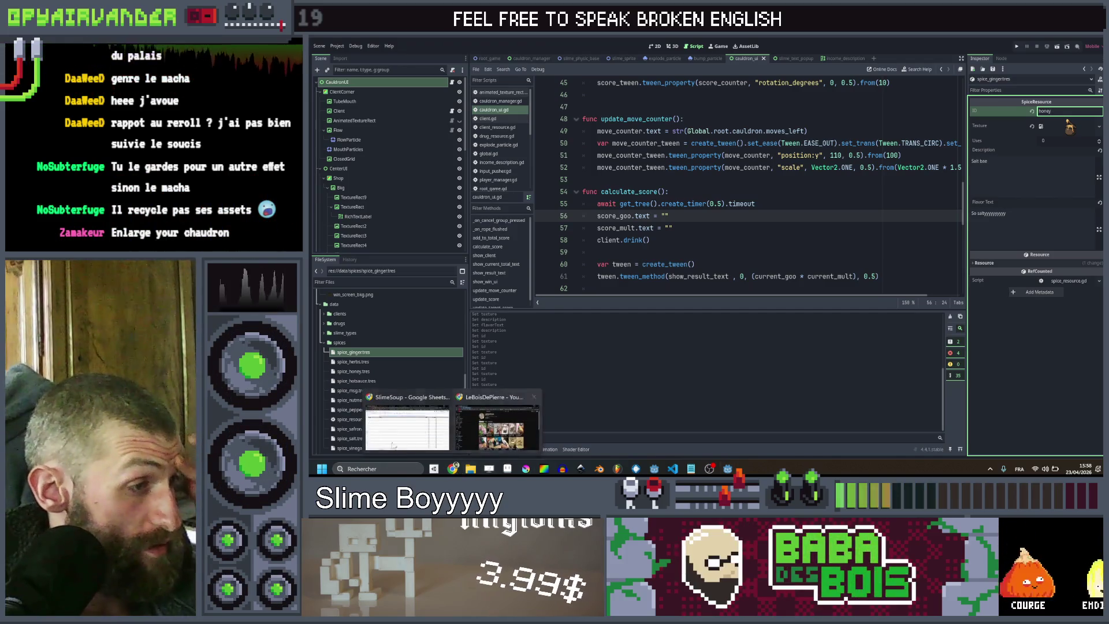
left_click(393, 416)
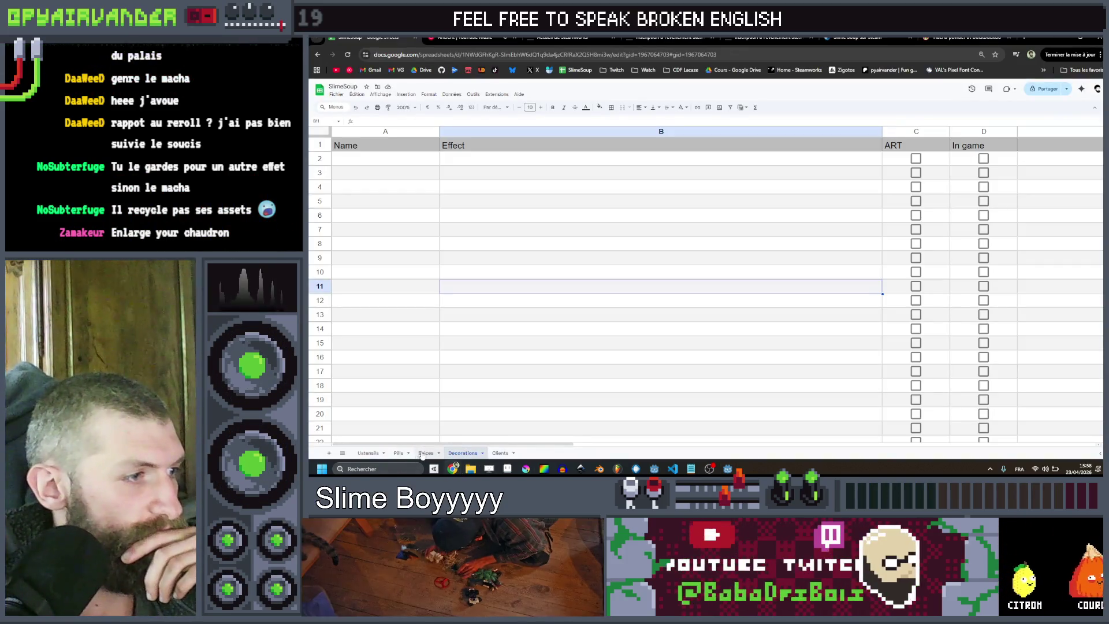
On the Epices sheet, replace Lemon juice with Vinegar and Curry powder with Herbs
left_click(426, 453)
left_click(392, 185)
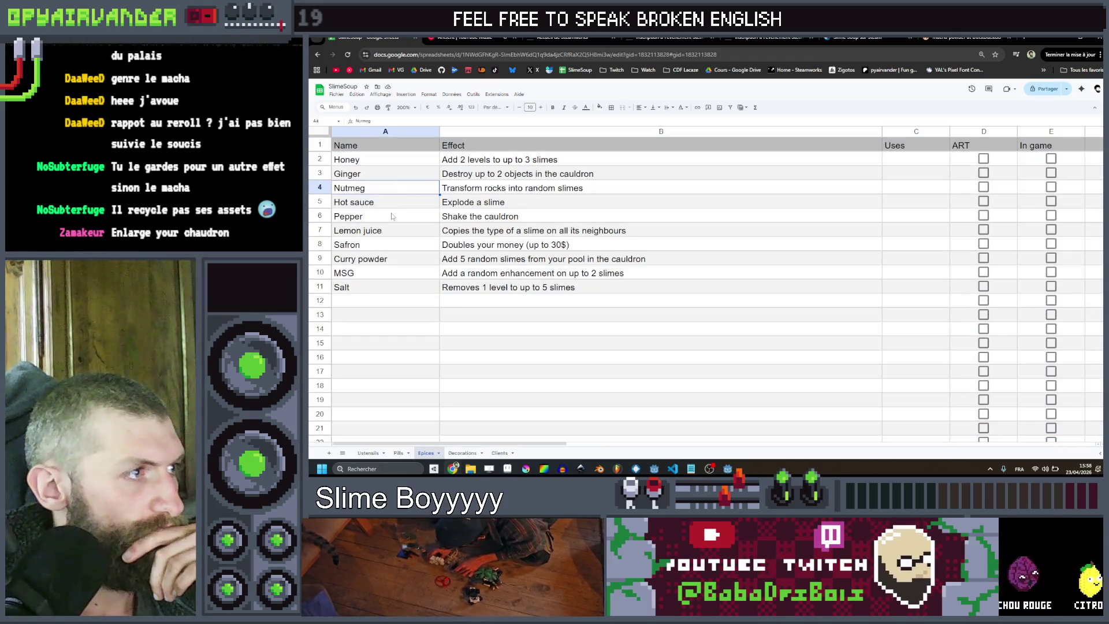
triple_click(398, 229)
type("Vinegar")
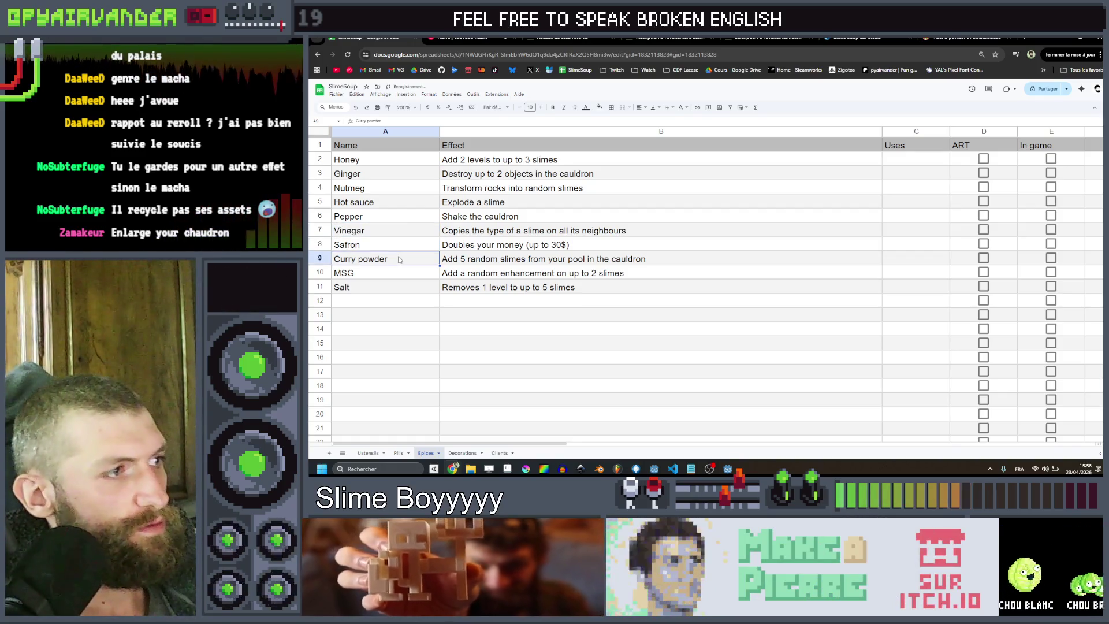
triple_click(405, 257)
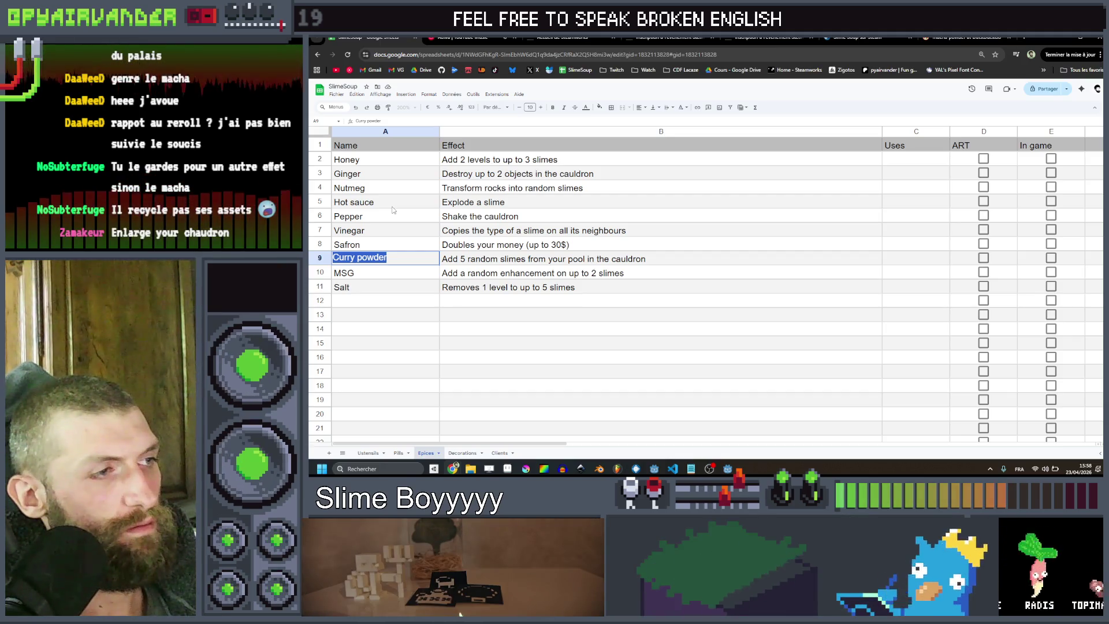
type("Herbs")
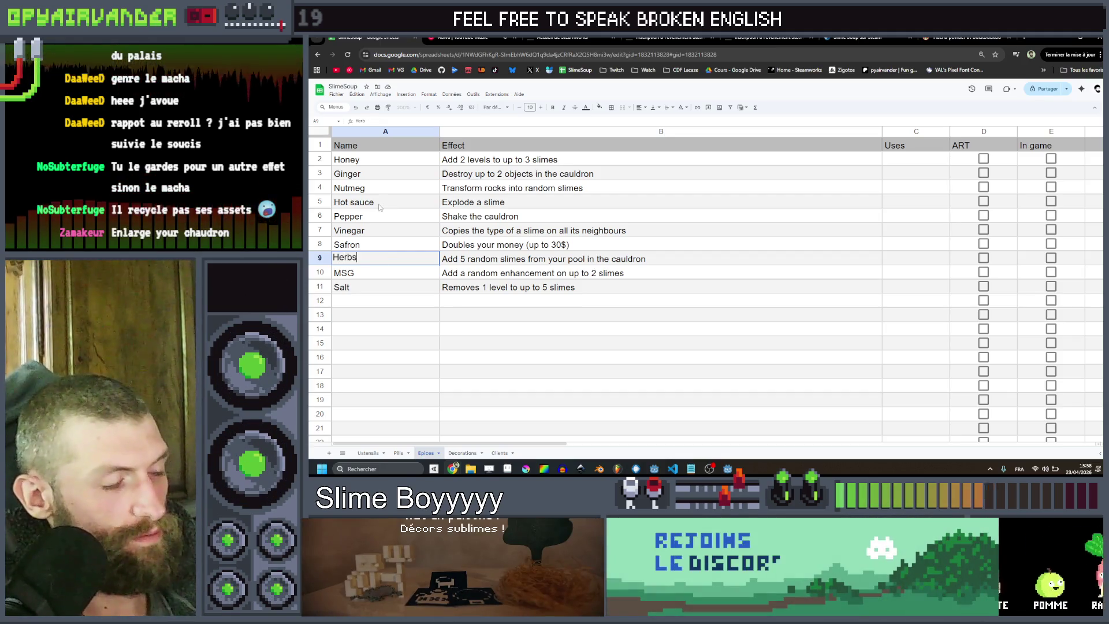
left_click(615, 399)
key("alt+Tab")
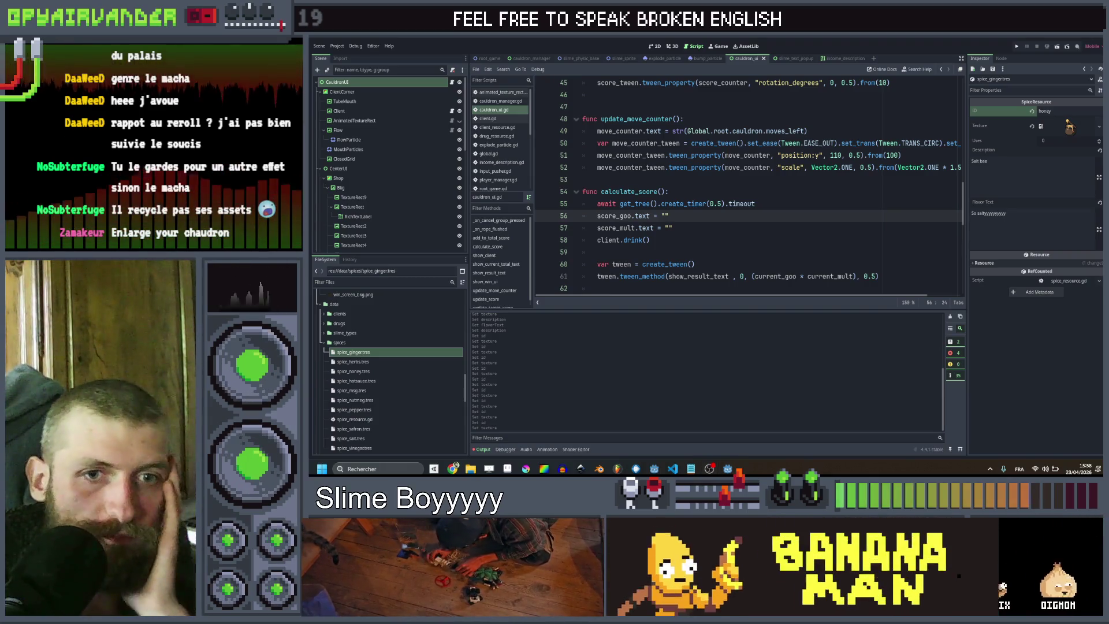
Open a new tab in the YouTube browser window and show the Twitch bookmarks folder
key("alt+Tab")
key("alt+Tab")
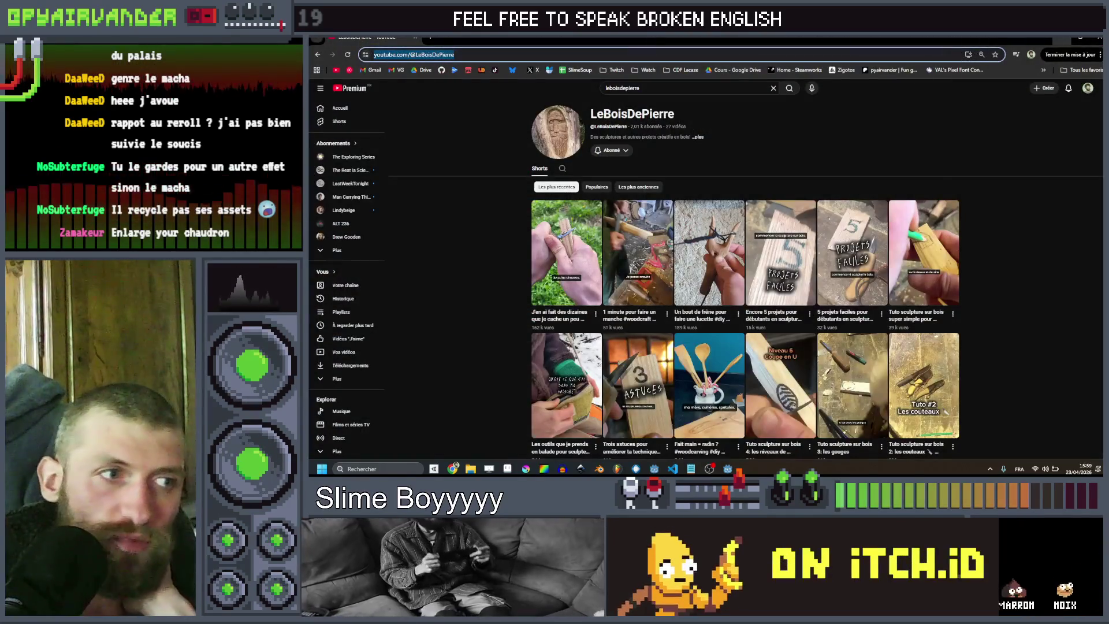
key("alt+Tab")
key("alt+Tab")
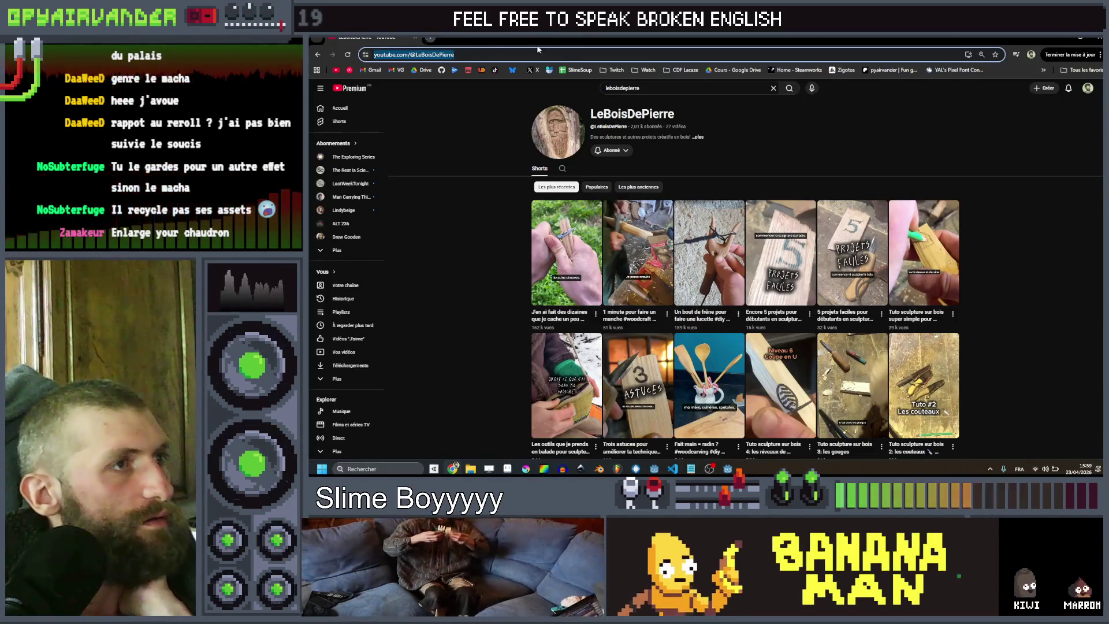
key("ctrl+t")
left_click(613, 70)
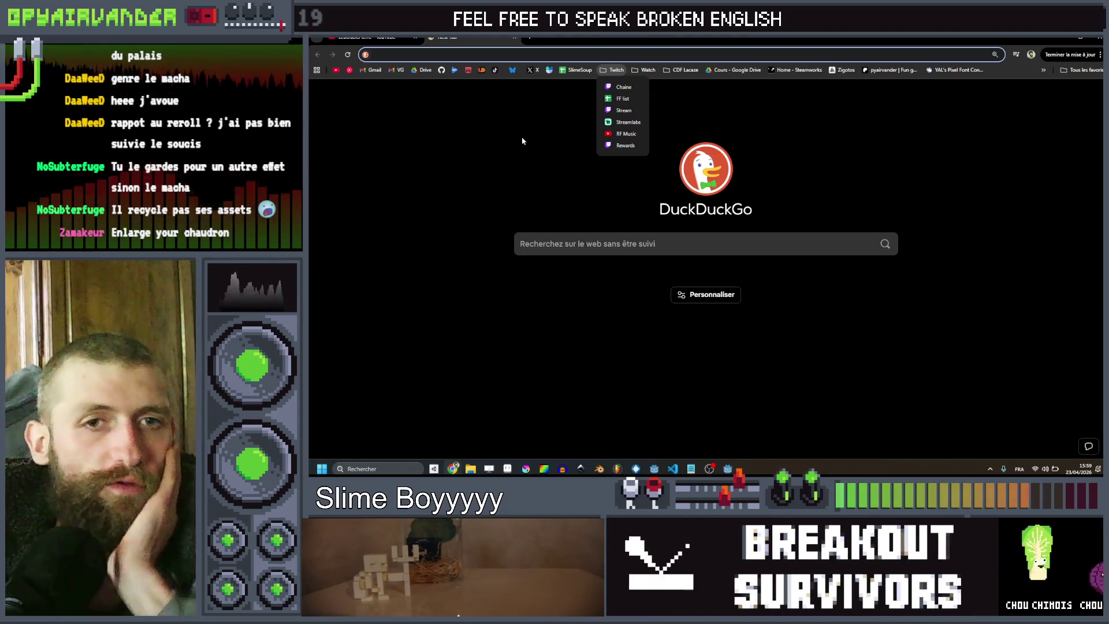
Go to your own Twitch channel, play the live stream, and expand the followed channels list
left_click(622, 89)
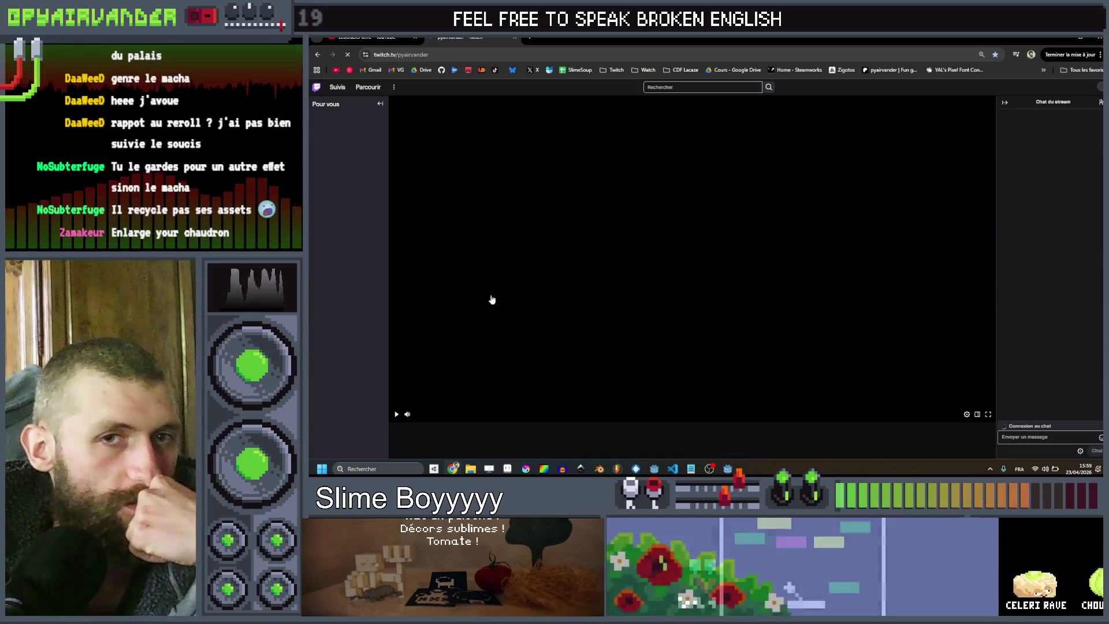
left_click(397, 414)
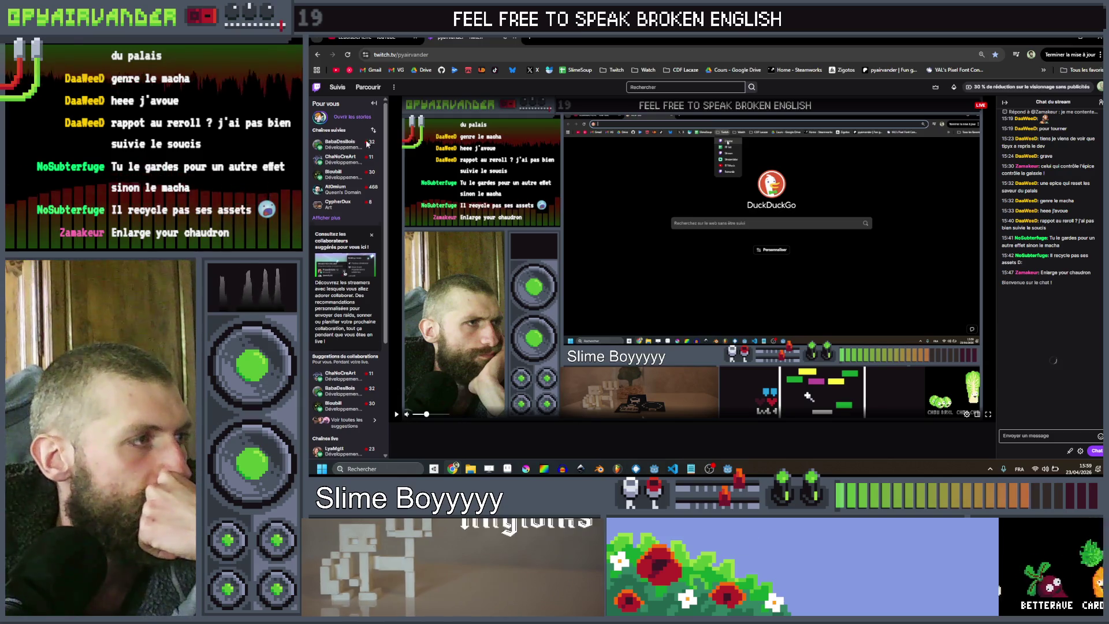
scroll(358, 156, "down", 2)
left_click(327, 180)
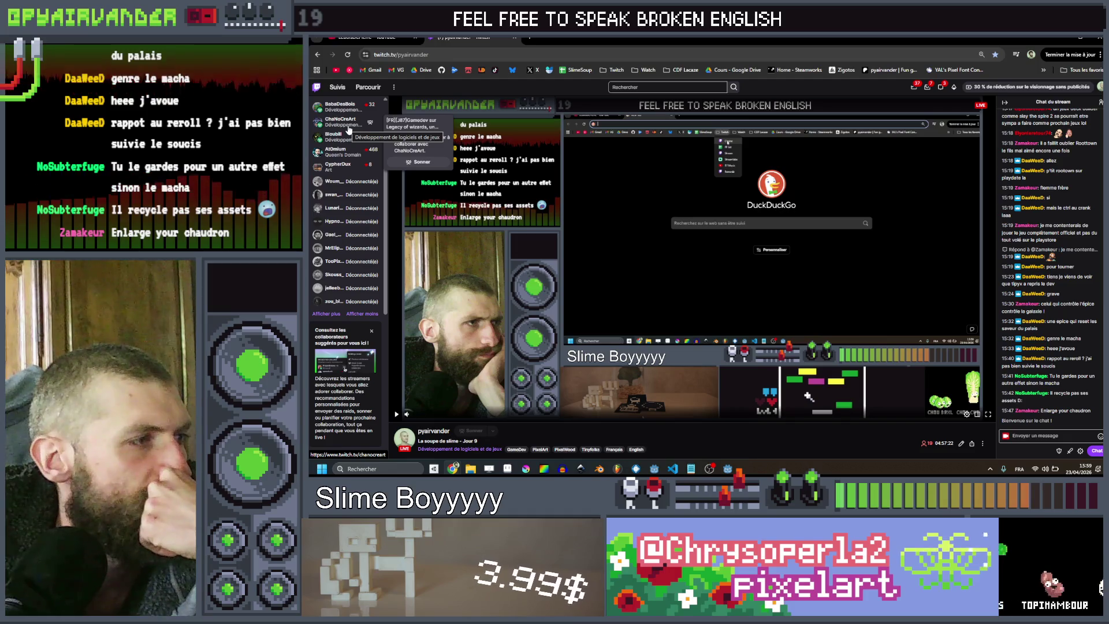
scroll(349, 132, "down", 5)
scroll(347, 145, "up", 5)
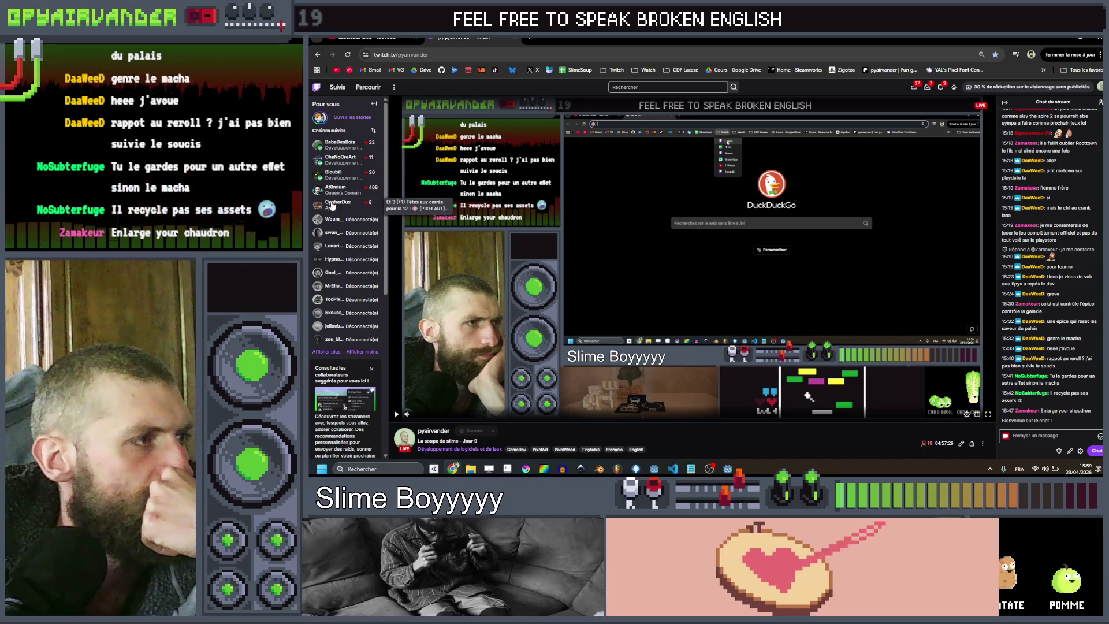
Type a channel name into the Twitch search box, then clear it
left_click(684, 87)
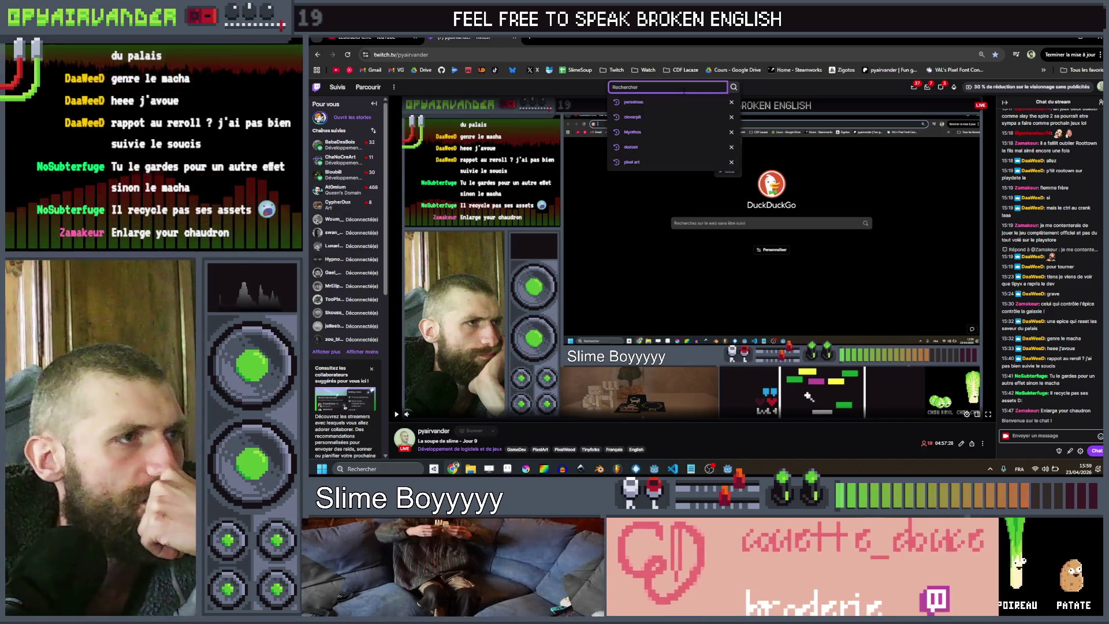
type("typi")
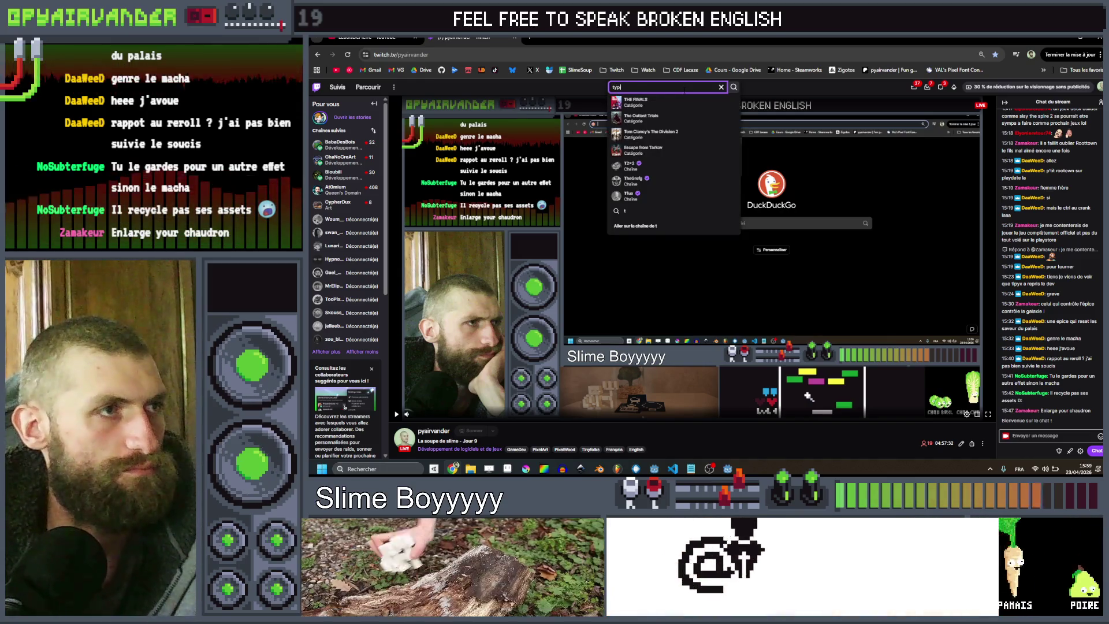
type("x")
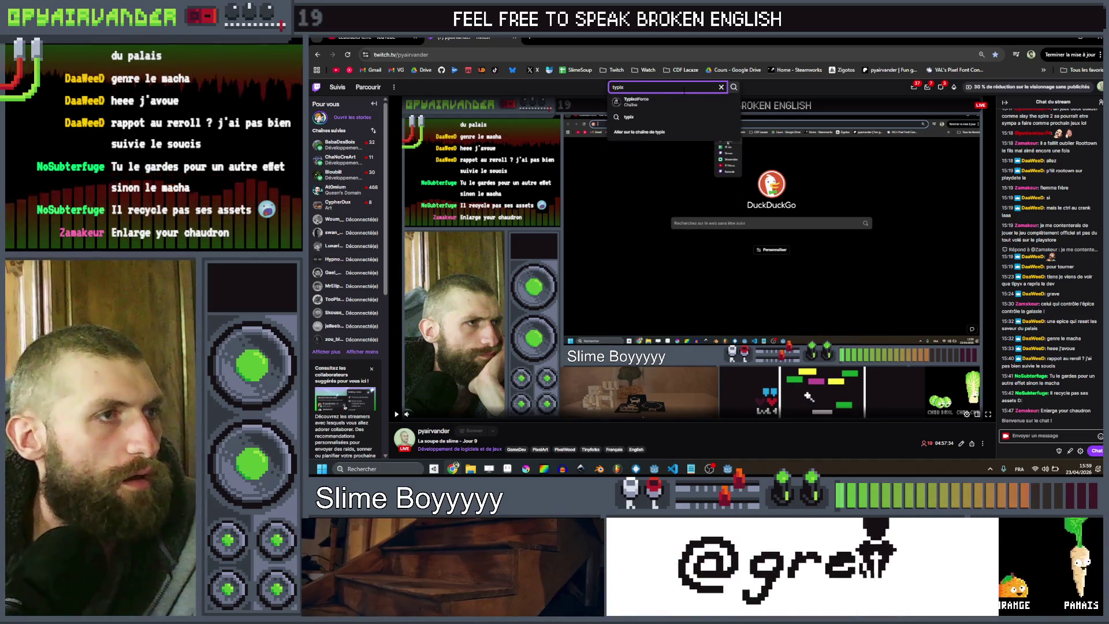
key("BackSpace")
key("BackSpace")
key("BackSpace")
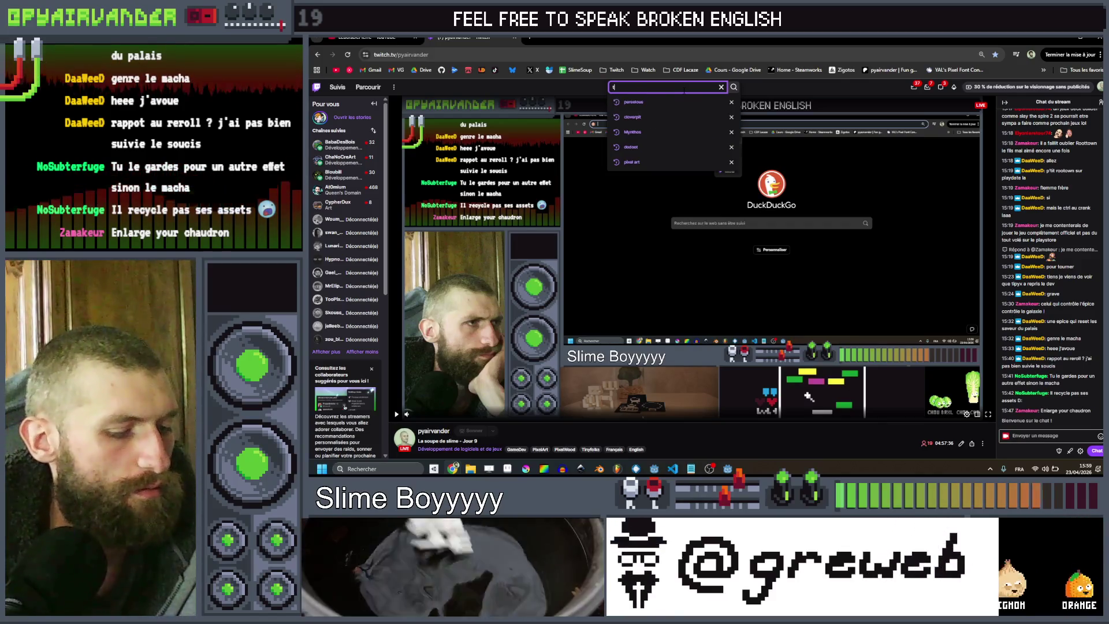
type("tyx")
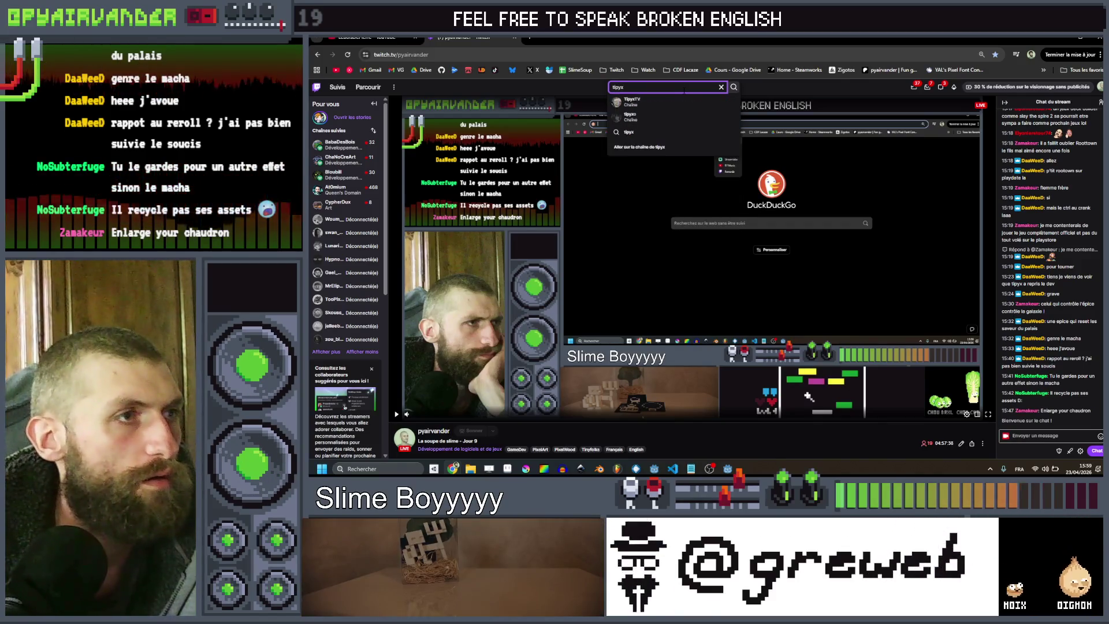
key("BackSpace")
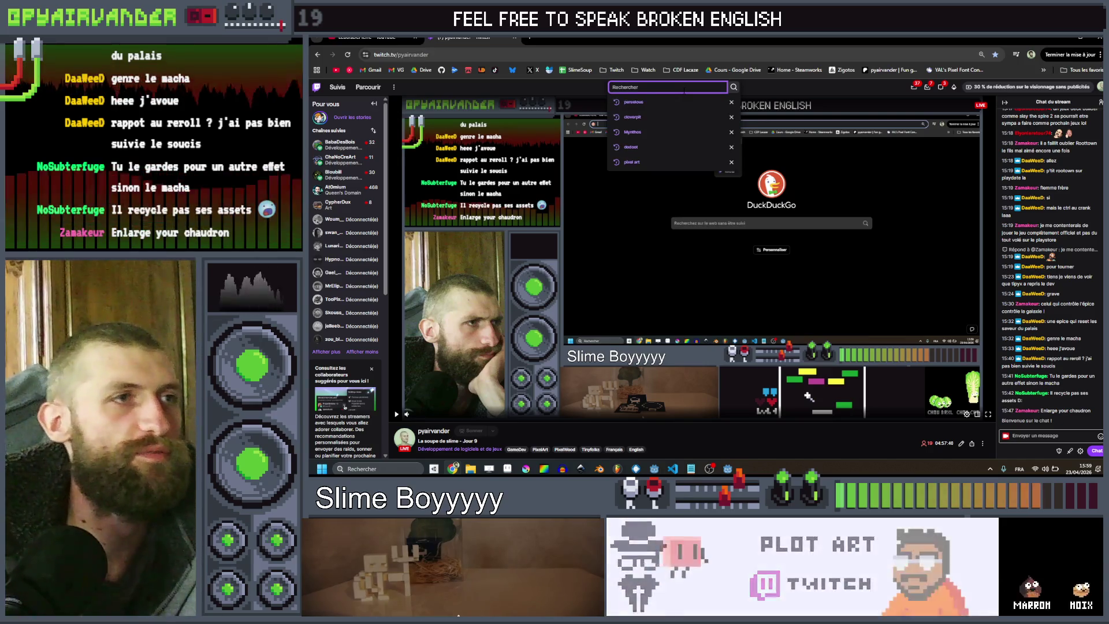